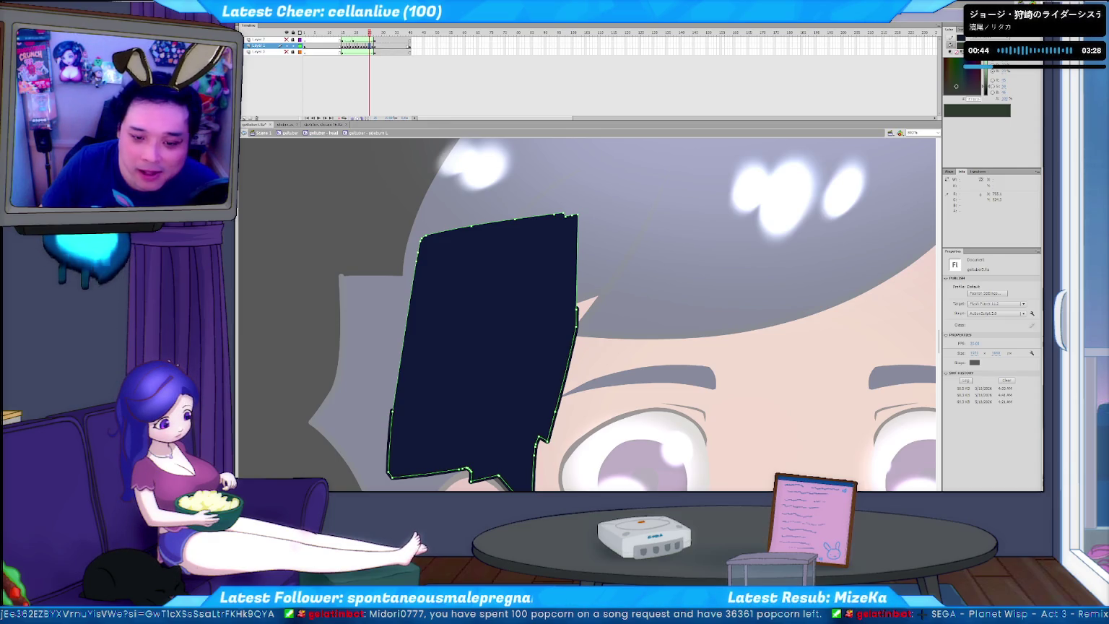
Step: Deselect the navy hair lock and minimize Flash to reveal the browser reference sheet
{"action": "key", "text": "Escape"}
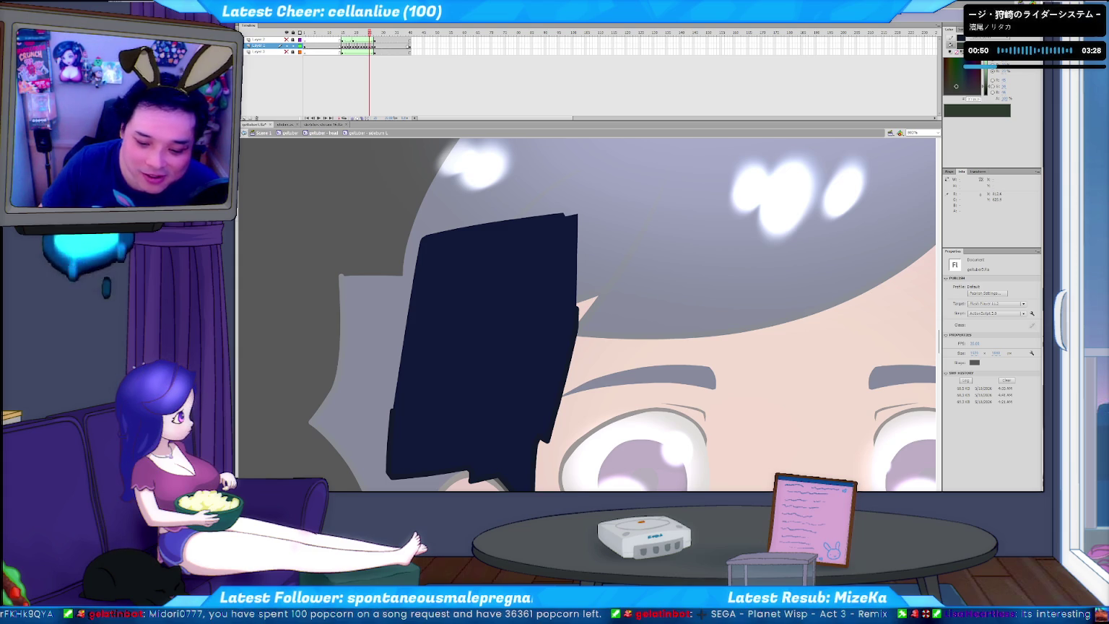
{"action": "key", "text": "super+d"}
{"action": "key", "text": "super+d"}
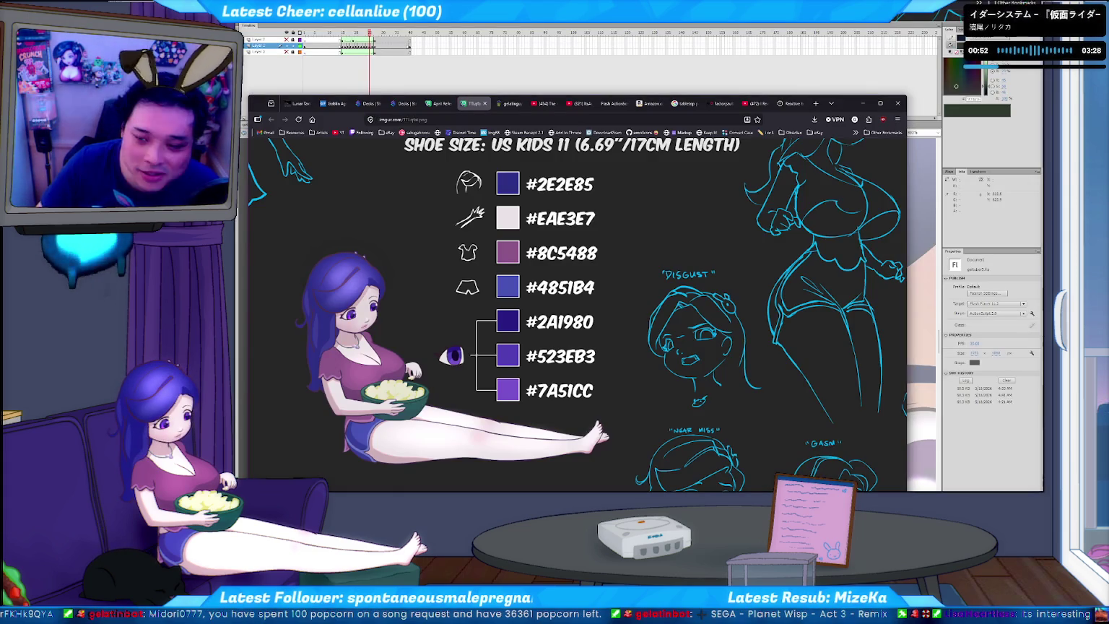
Step: Search Google for 'assassin's creed jacket' in a new Firefox tab
{"action": "left_click", "coordinate": [815, 103]}
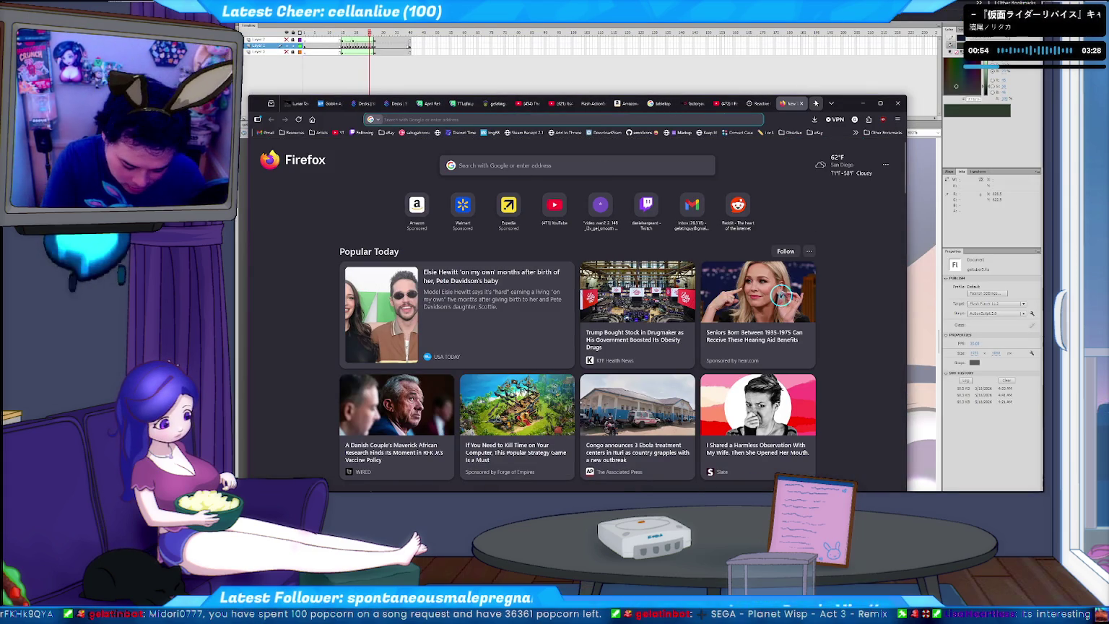
{"action": "type", "text": "ASSS"}
{"action": "key", "text": "BackSpace"}
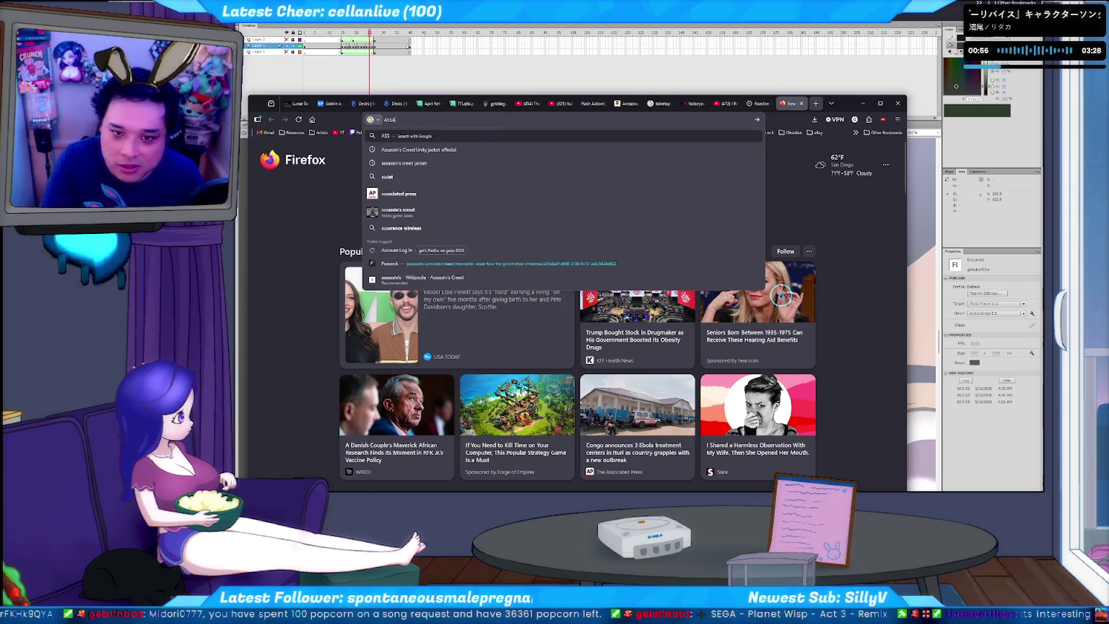
{"action": "key", "text": "BackSpace"}
{"action": "key", "text": "BackSpace"}
{"action": "key", "text": "BackSpace"}
{"action": "type", "text": "ass"}
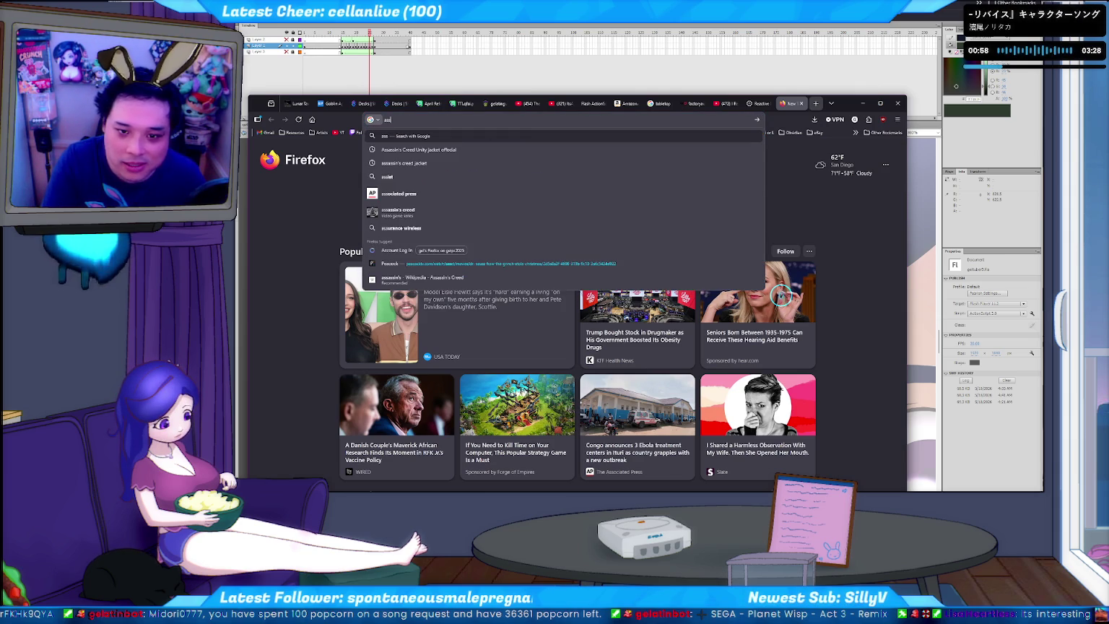
{"action": "type", "text": "assin's creed ja"}
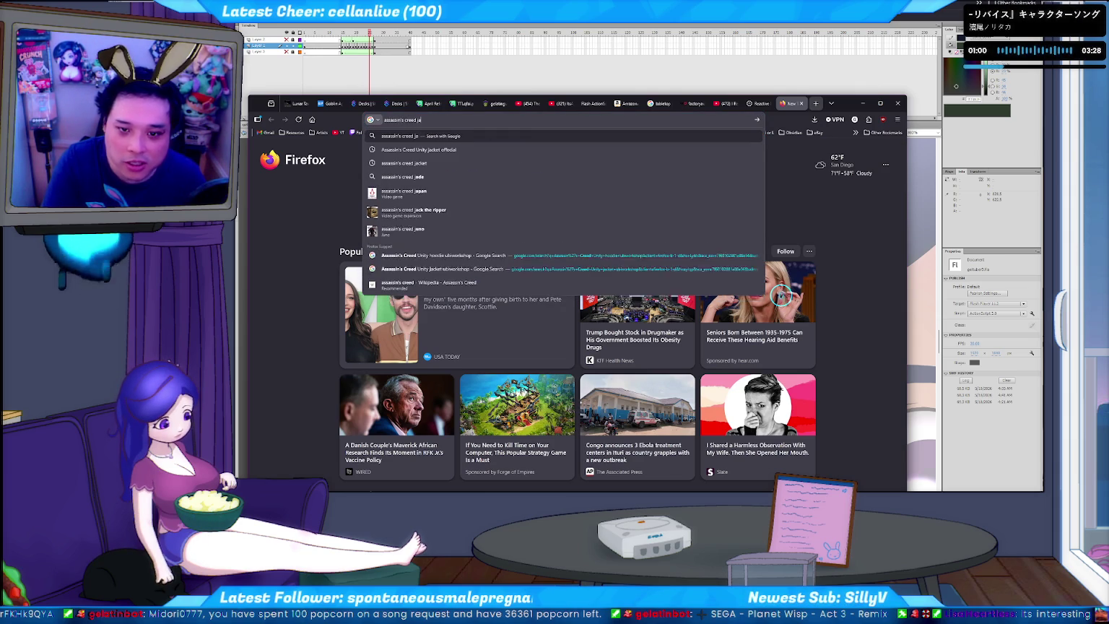
{"action": "left_click", "coordinate": [404, 162]}
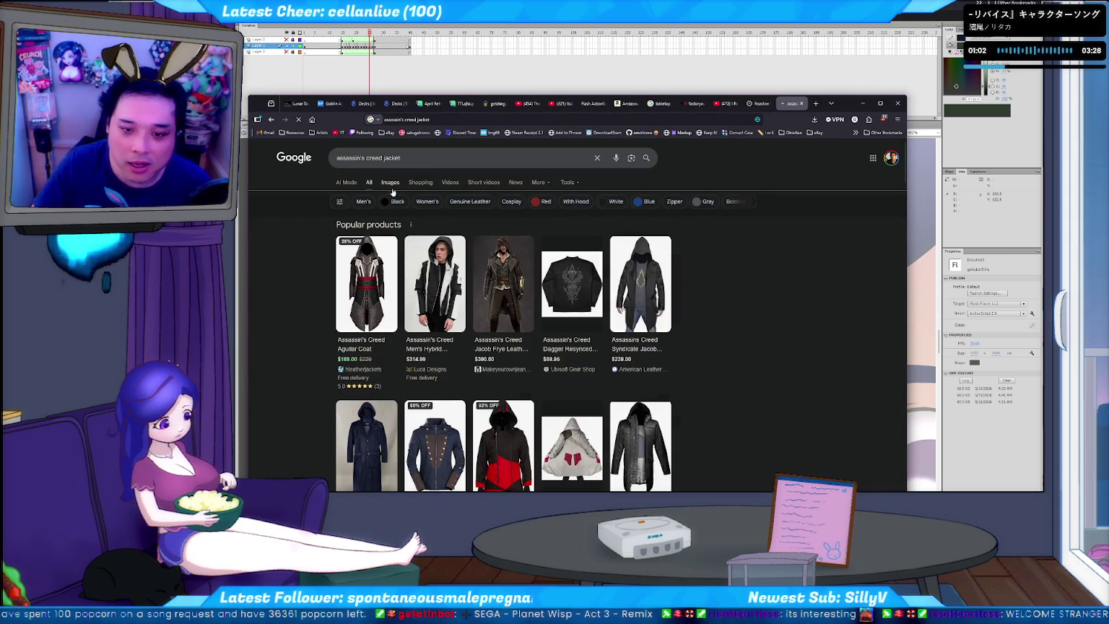
Step: Switch to image results and preview a Creed coat while browsing the jacket grid
{"action": "left_click", "coordinate": [391, 183]}
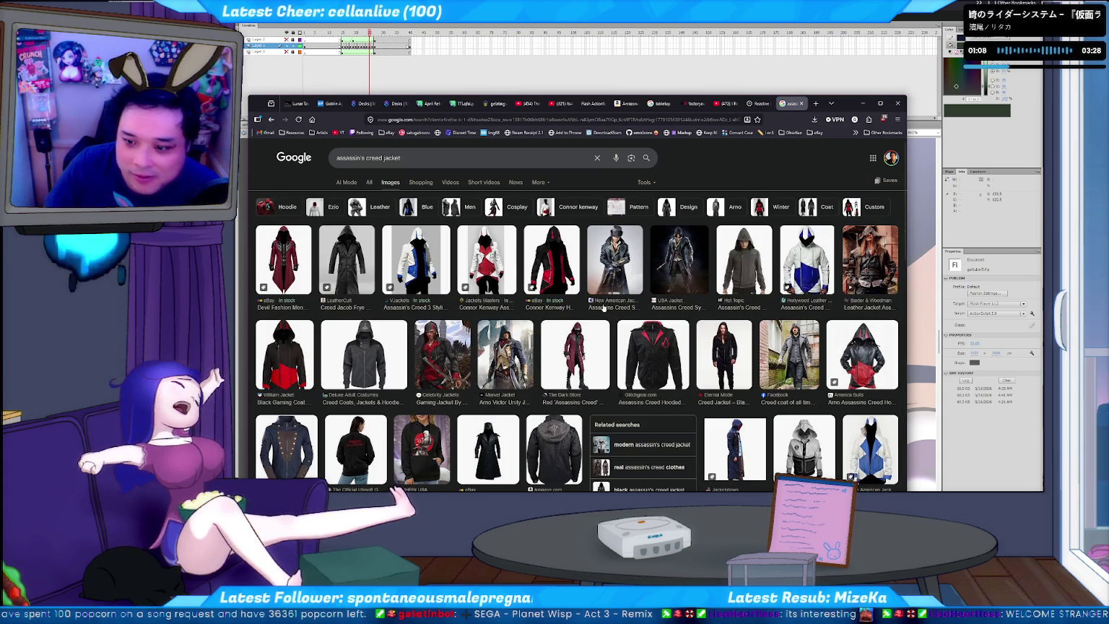
{"action": "scroll", "coordinate": [506, 266], "scroll_direction": "down", "scroll_amount": 1}
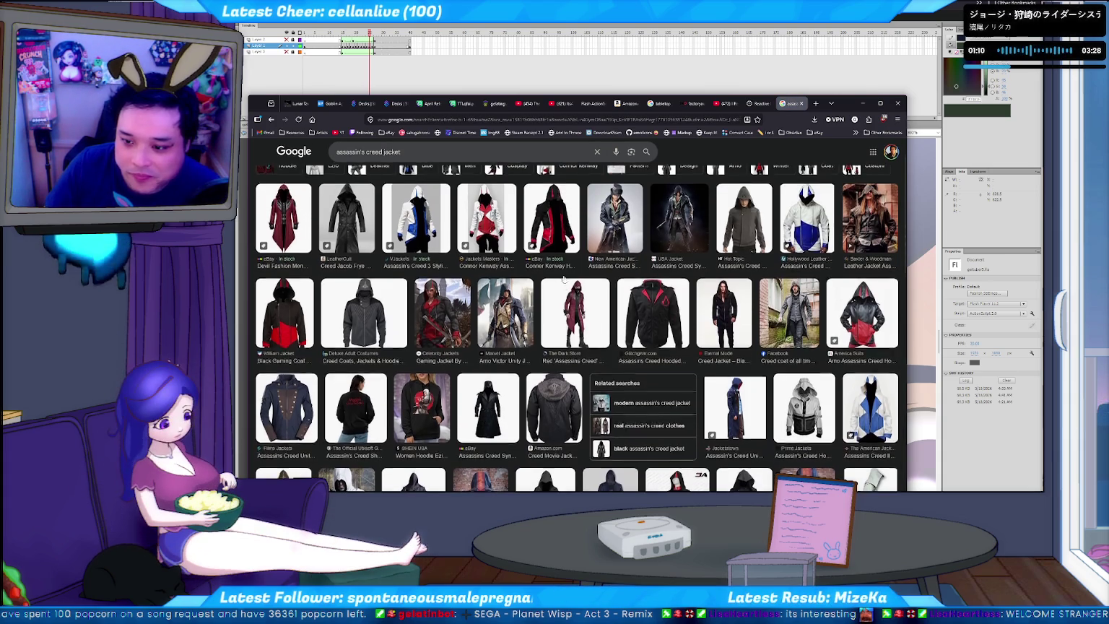
{"action": "left_click", "coordinate": [789, 318]}
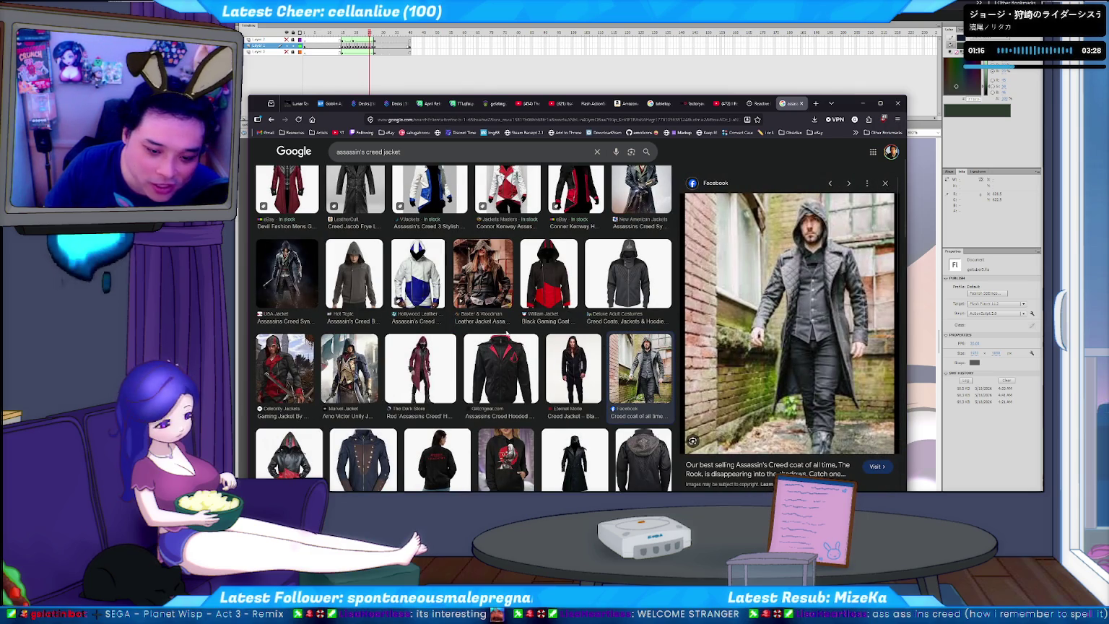
{"action": "scroll", "coordinate": [506, 335], "scroll_direction": "down", "scroll_amount": 2}
{"action": "scroll", "coordinate": [506, 332], "scroll_direction": "down", "scroll_amount": 2}
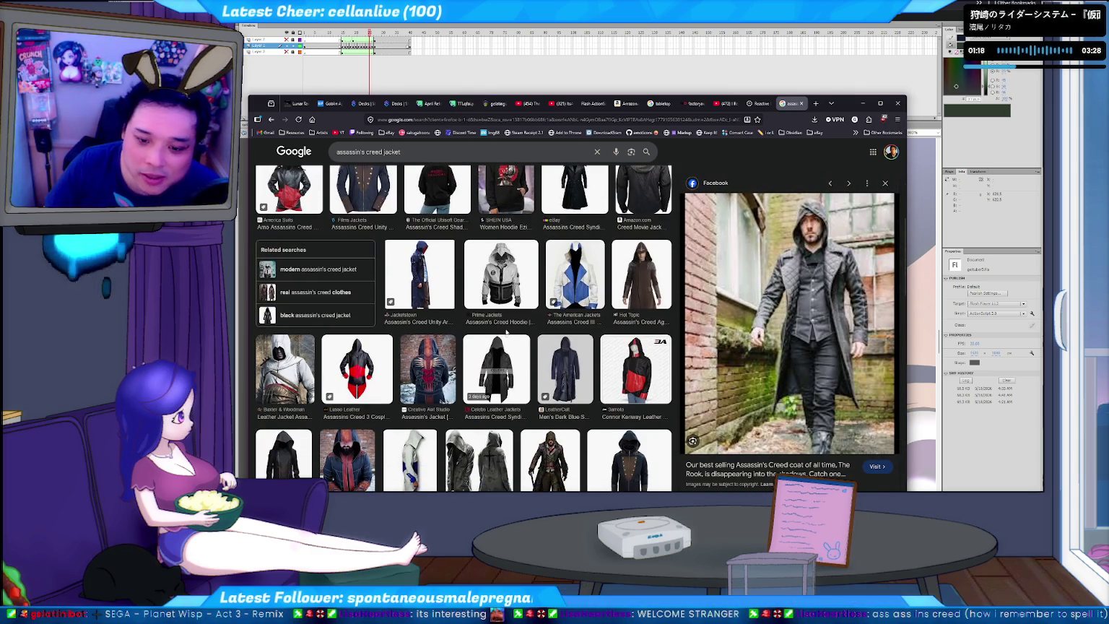
{"action": "scroll", "coordinate": [506, 332], "scroll_direction": "down", "scroll_amount": 1}
{"action": "scroll", "coordinate": [506, 332], "scroll_direction": "down", "scroll_amount": 1}
{"action": "scroll", "coordinate": [506, 332], "scroll_direction": "down", "scroll_amount": 1}
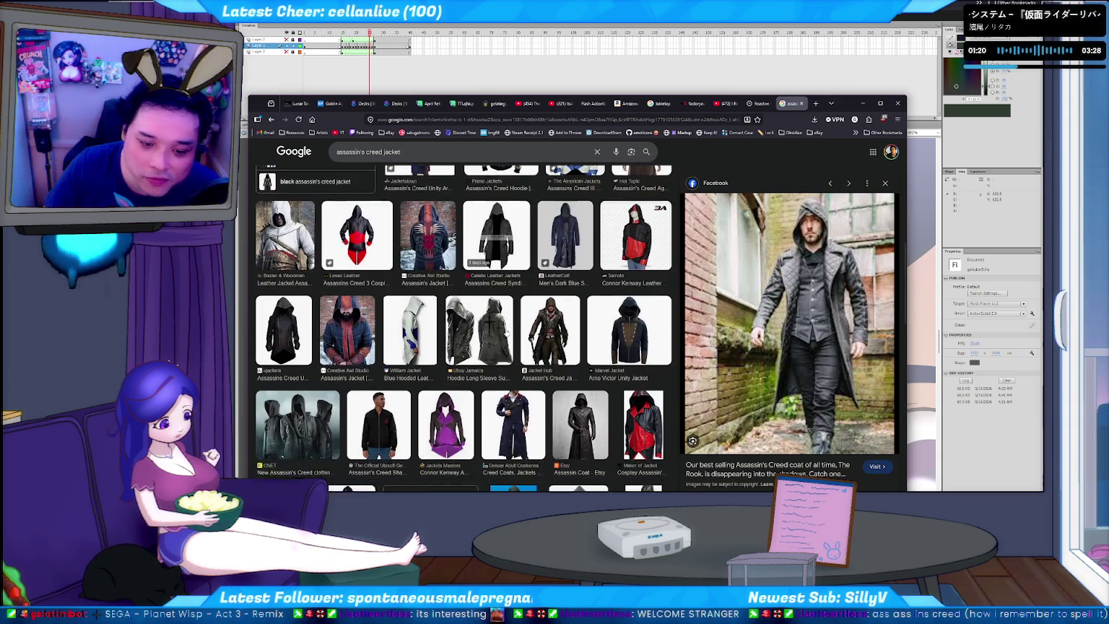
{"action": "scroll", "coordinate": [506, 332], "scroll_direction": "up", "scroll_amount": 2}
{"action": "scroll", "coordinate": [506, 332], "scroll_direction": "up", "scroll_amount": 2}
{"action": "scroll", "coordinate": [506, 332], "scroll_direction": "up", "scroll_amount": 2}
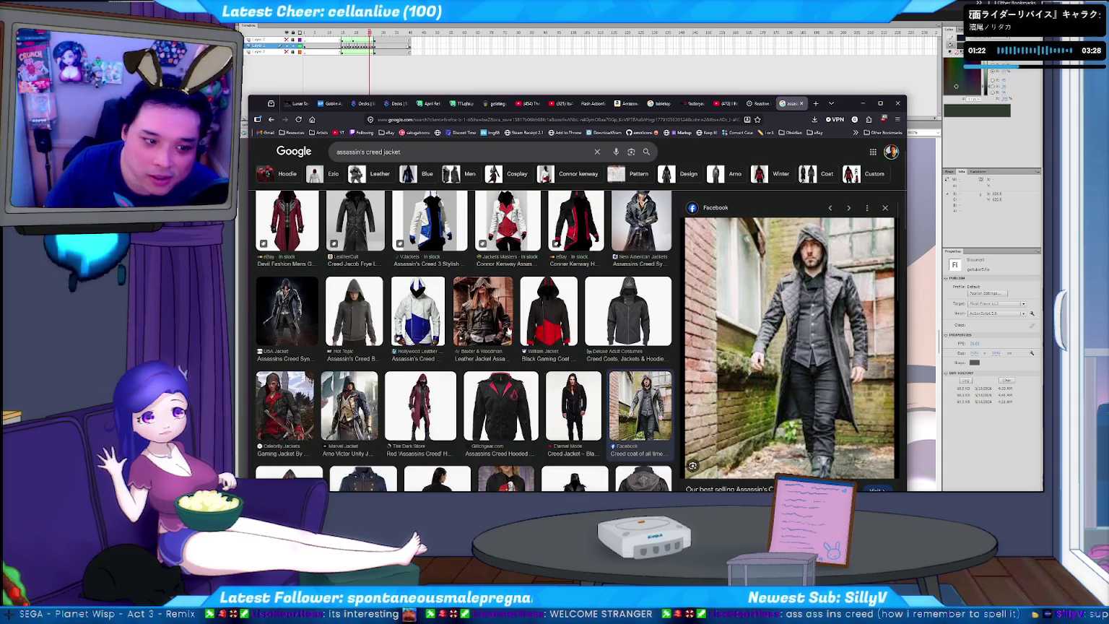
{"action": "scroll", "coordinate": [506, 332], "scroll_direction": "up", "scroll_amount": 1}
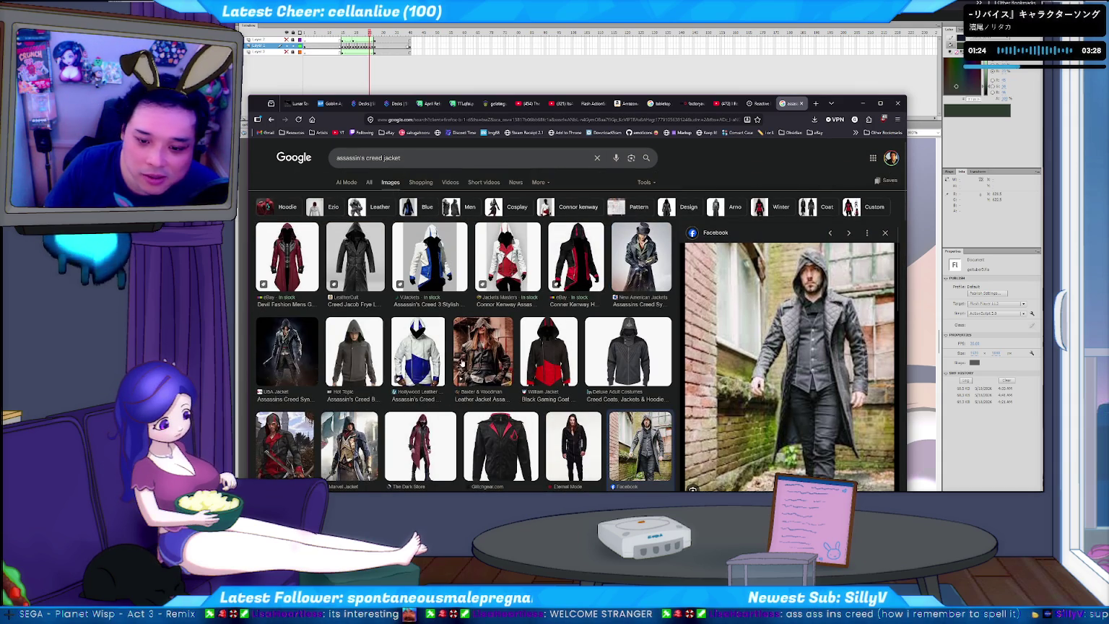
Step: Preview the Jacob Frye, LeatherCult, Devil Fashion and Connor Kenway hoodie jacket results
{"action": "left_click", "coordinate": [285, 352]}
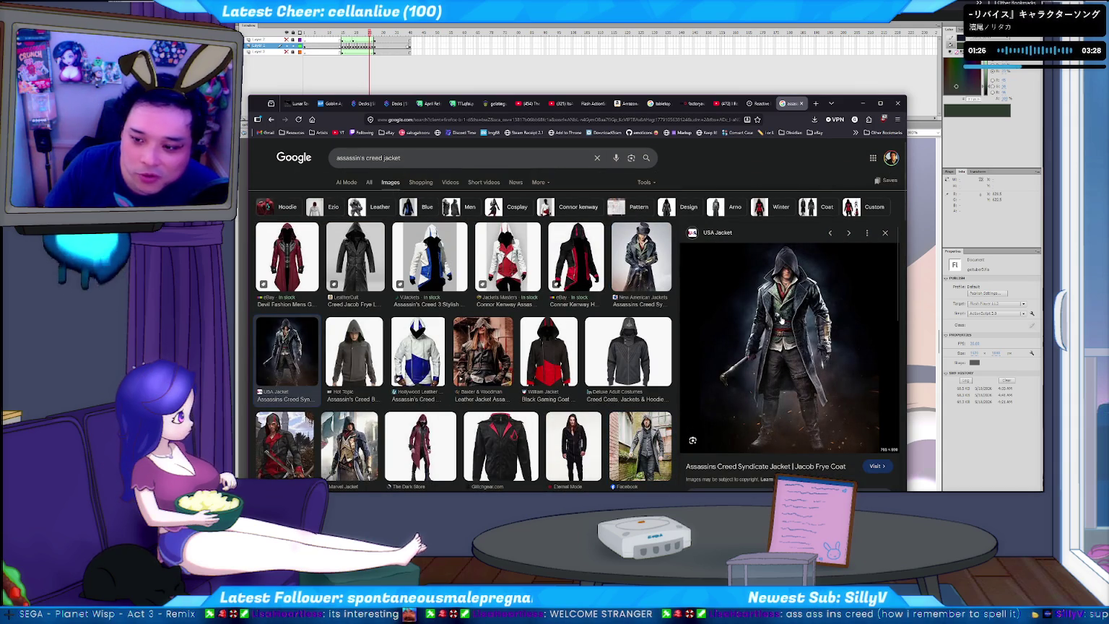
{"action": "left_click", "coordinate": [351, 267]}
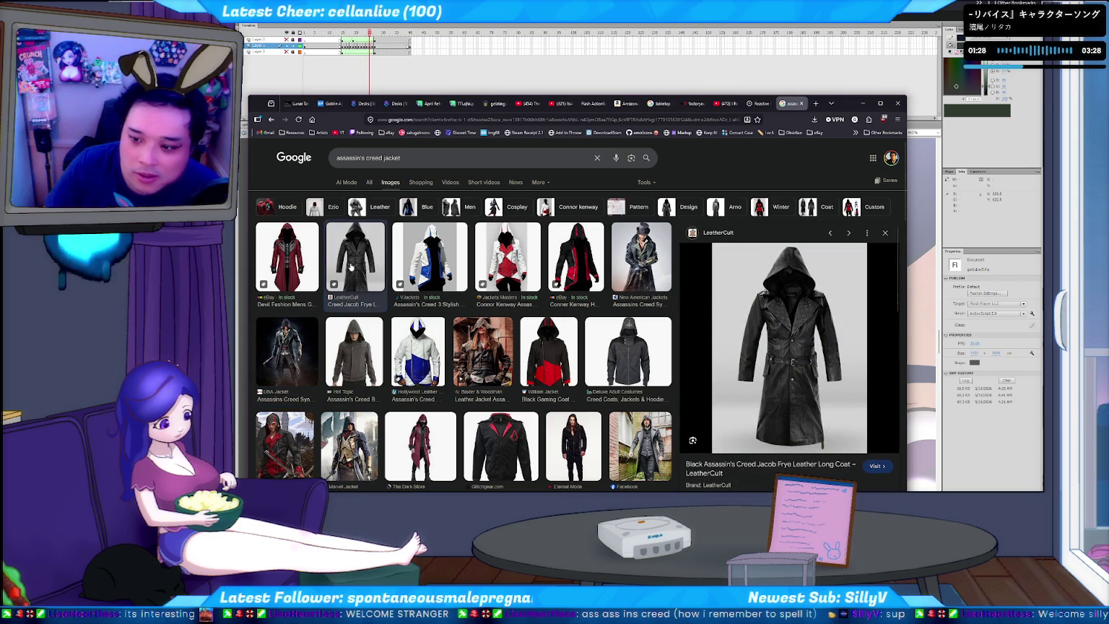
{"action": "left_click", "coordinate": [296, 251]}
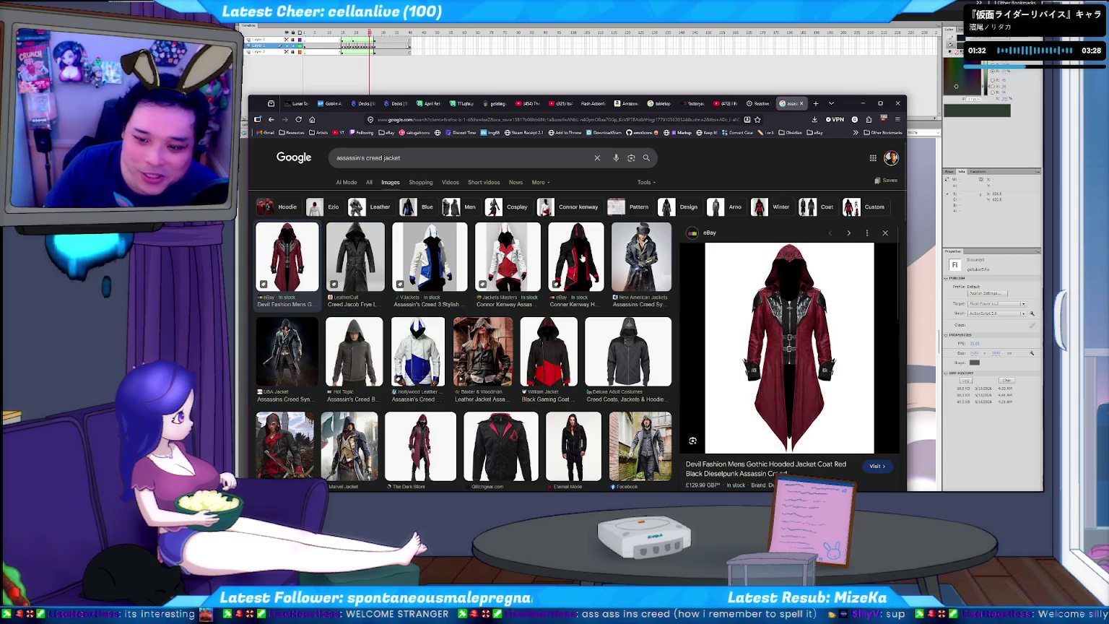
{"action": "left_click", "coordinate": [582, 258]}
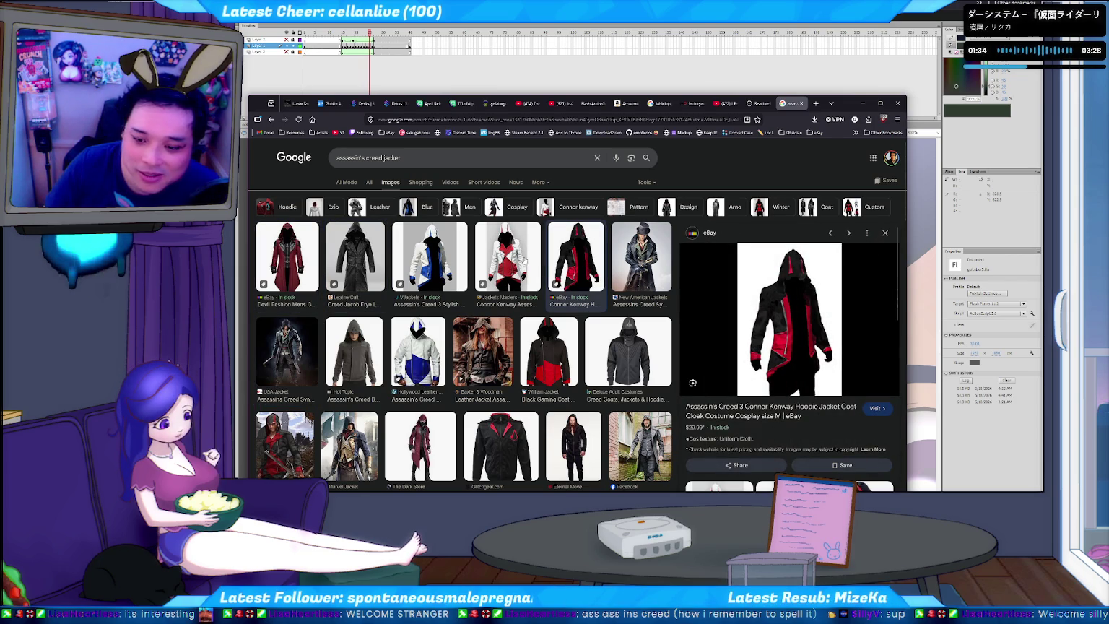
{"action": "scroll", "coordinate": [535, 268], "scroll_direction": "down", "scroll_amount": 3}
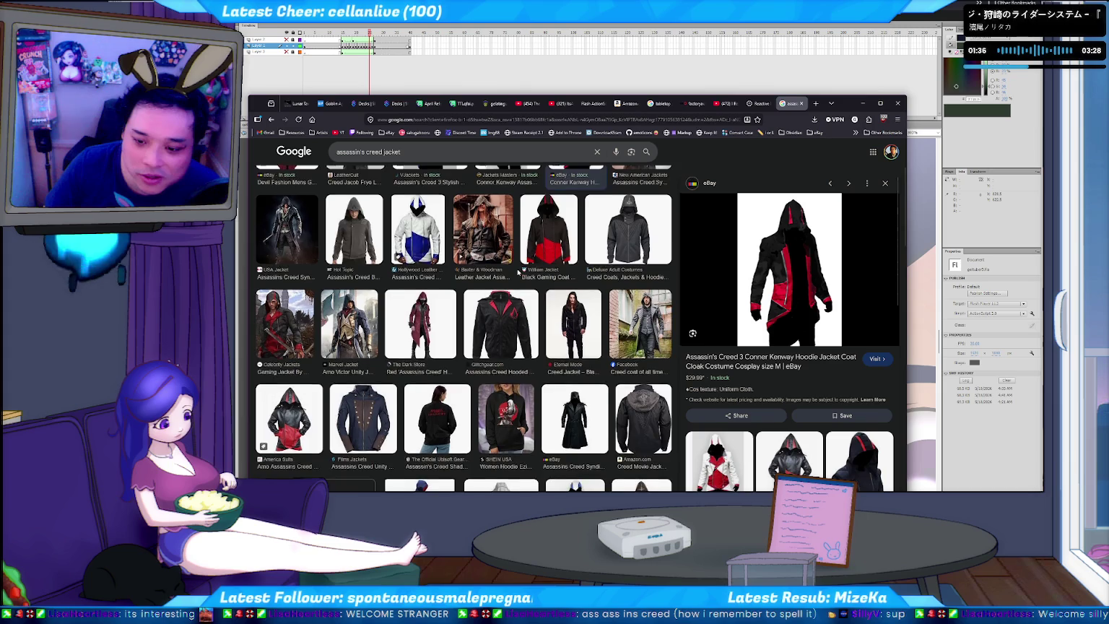
{"action": "scroll", "coordinate": [517, 272], "scroll_direction": "down", "scroll_amount": 2}
{"action": "scroll", "coordinate": [517, 272], "scroll_direction": "down", "scroll_amount": 2}
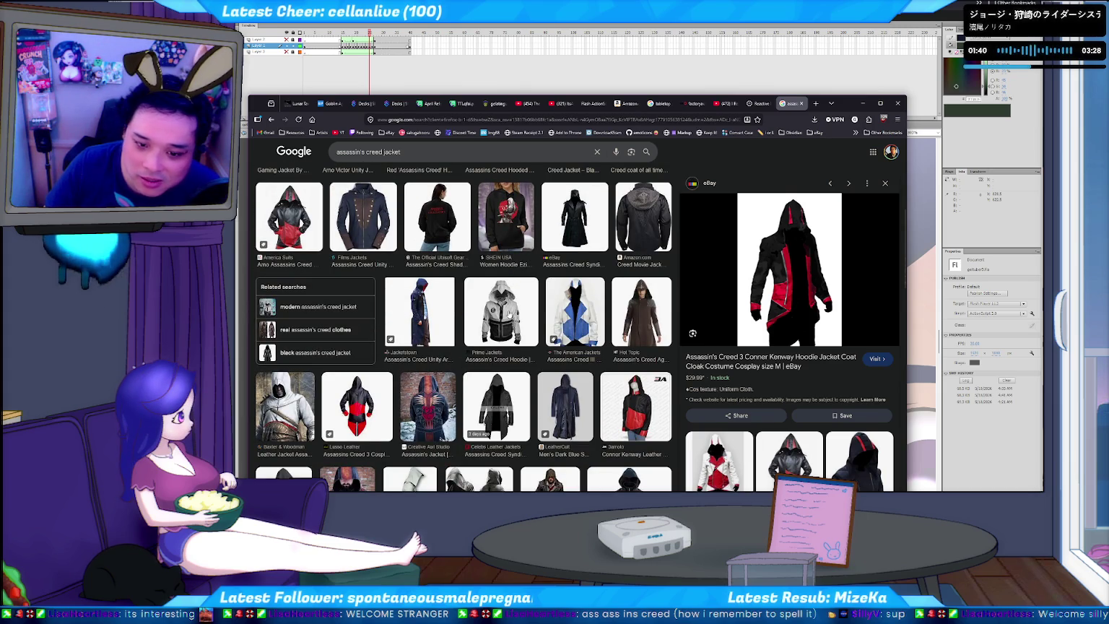
{"action": "scroll", "coordinate": [509, 314], "scroll_direction": "up", "scroll_amount": 5}
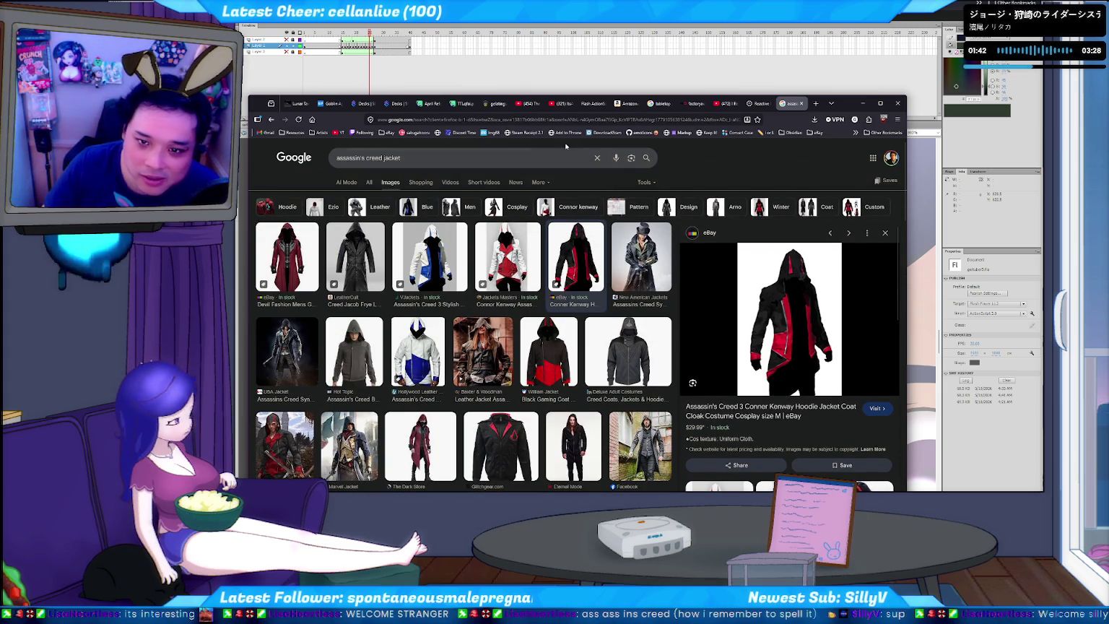
{"action": "left_click", "coordinate": [419, 156]}
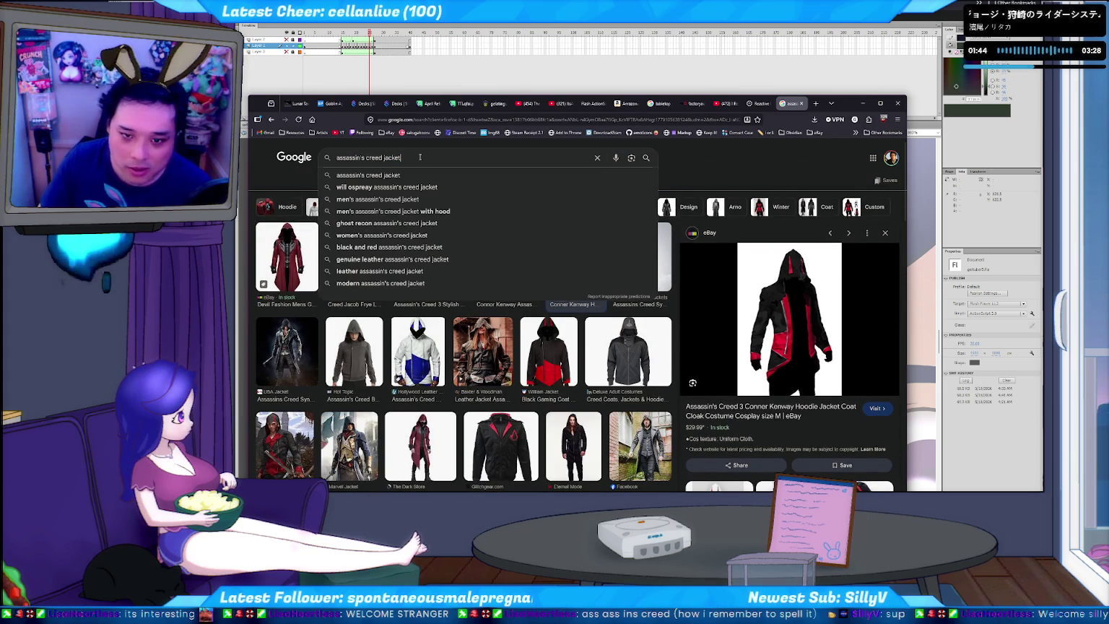
Step: Refine the image search with 'endo', then 'arno', previewing an Arno Unity jacket
{"action": "type", "text": " endo"}
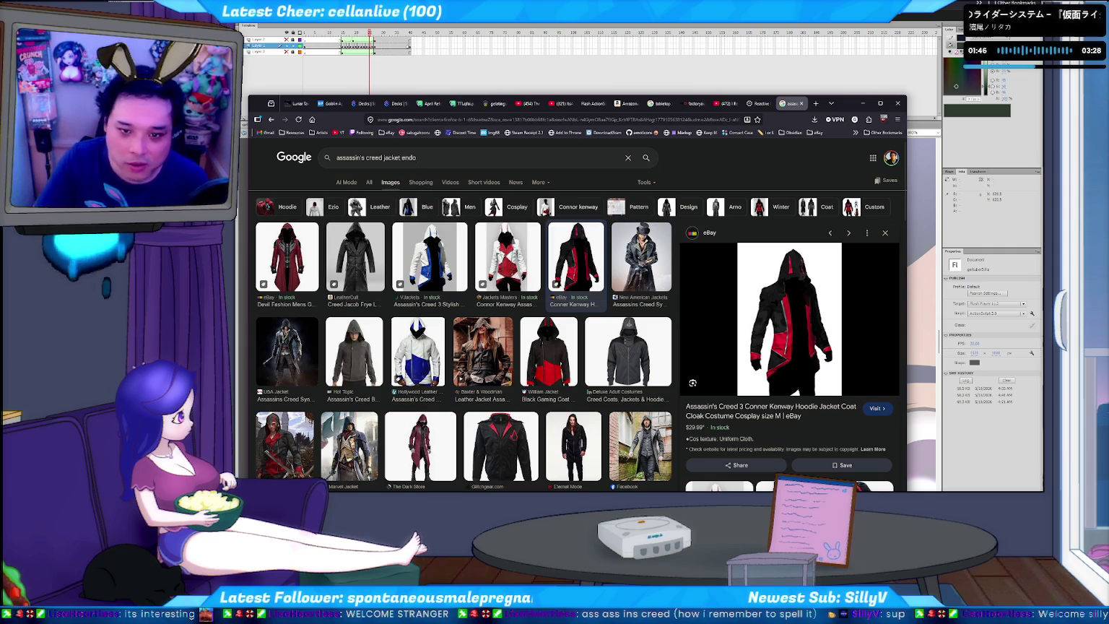
{"action": "key", "text": "Return"}
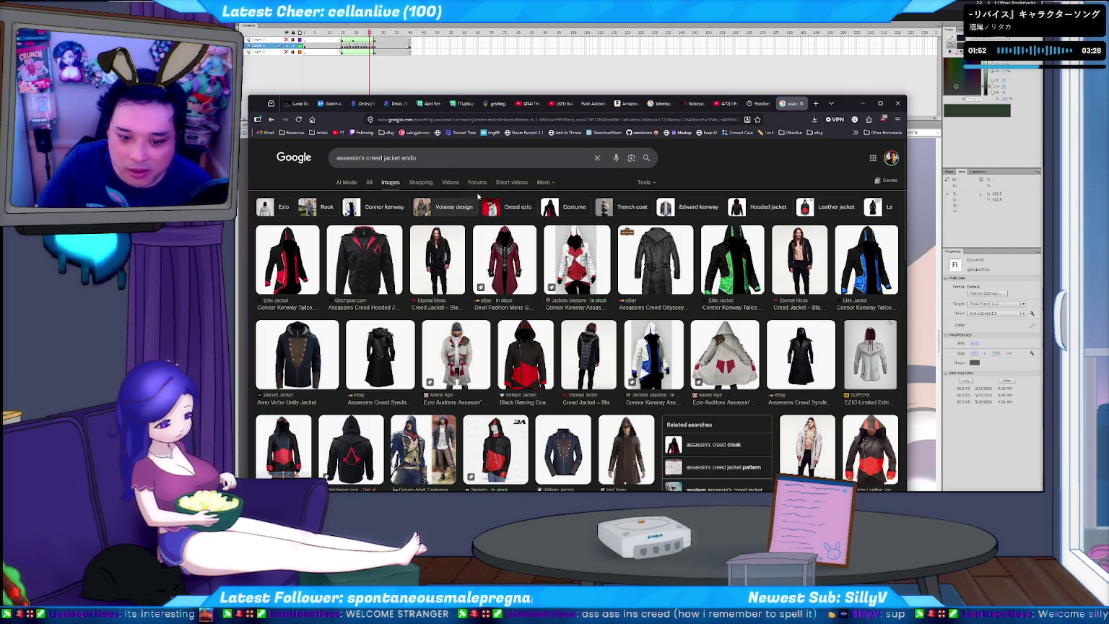
{"action": "left_click", "coordinate": [308, 355]}
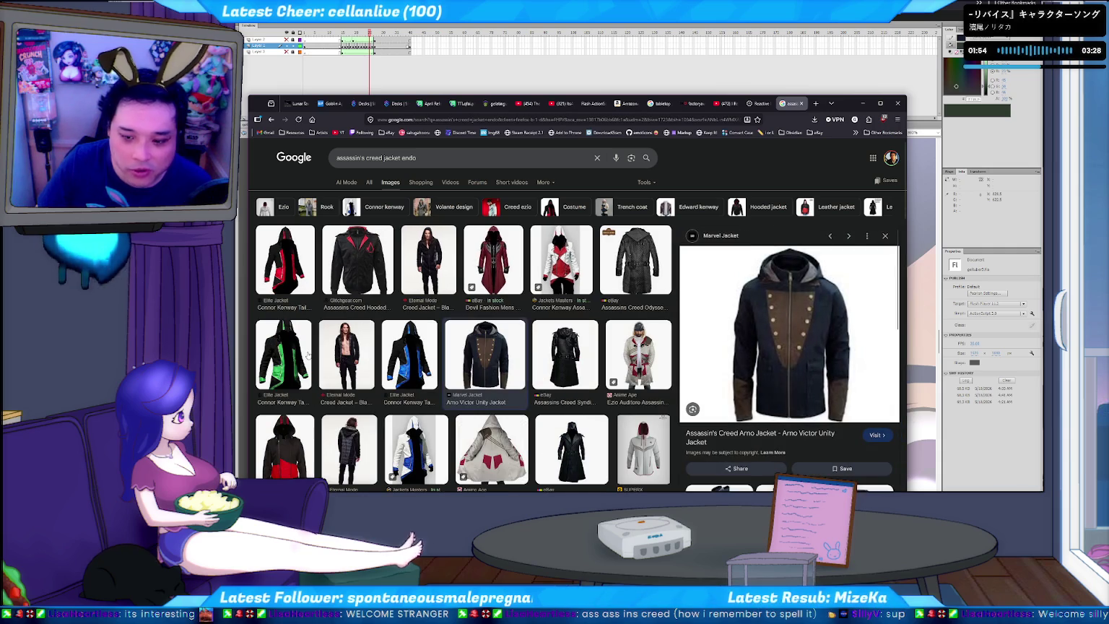
{"action": "left_click", "coordinate": [428, 158]}
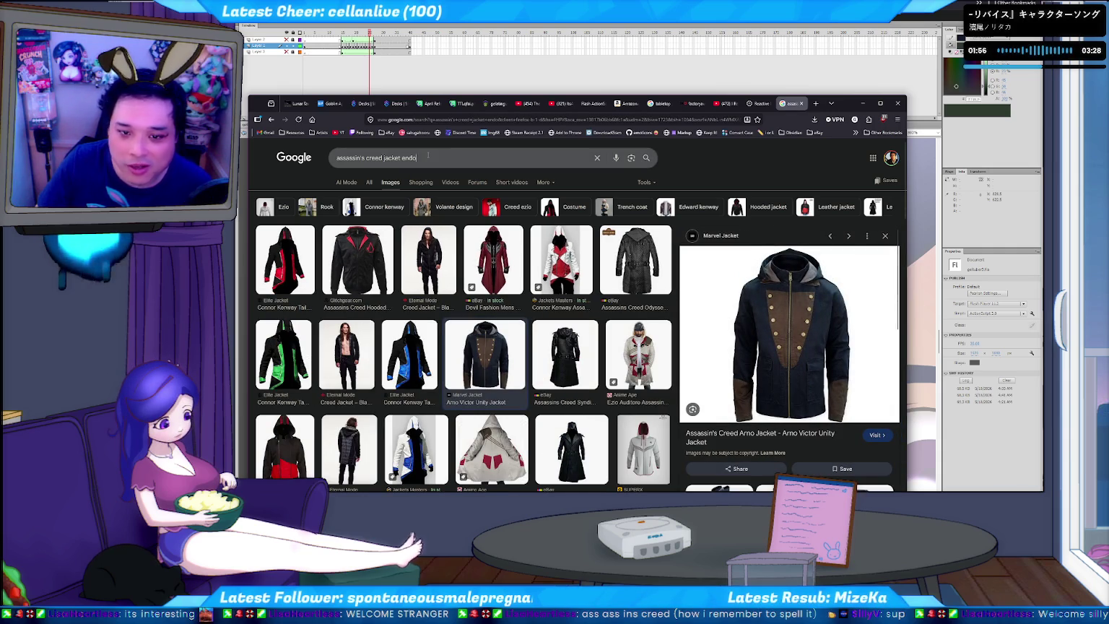
{"action": "key", "text": "BackSpace"}
{"action": "key", "text": "BackSpace"}
{"action": "key", "text": "BackSpace"}
{"action": "type", "text": "arno"}
{"action": "key", "text": "Return"}
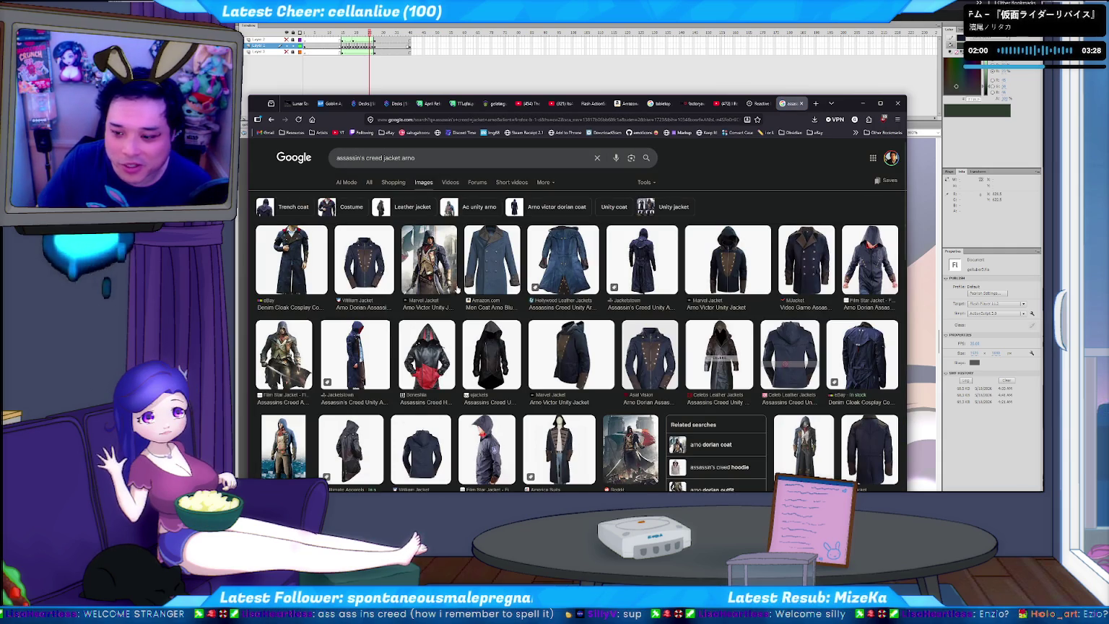
Step: Preview the Arno Dorian hooded jacket, Film Star hooded jacket and the hoodie's side view
{"action": "left_click", "coordinate": [644, 359]}
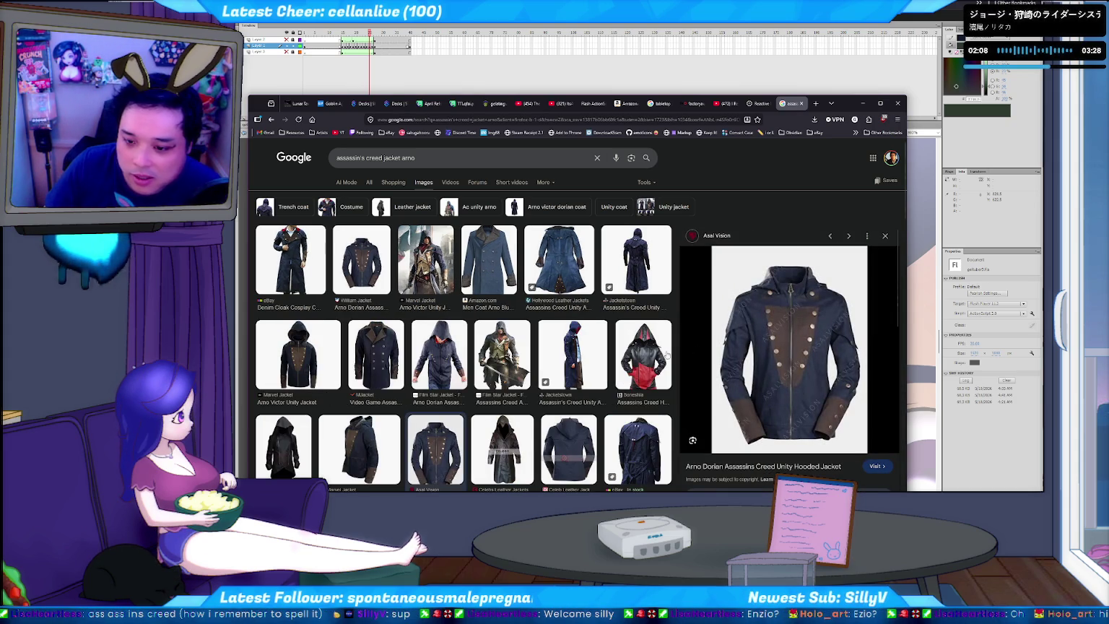
{"action": "left_click", "coordinate": [452, 339]}
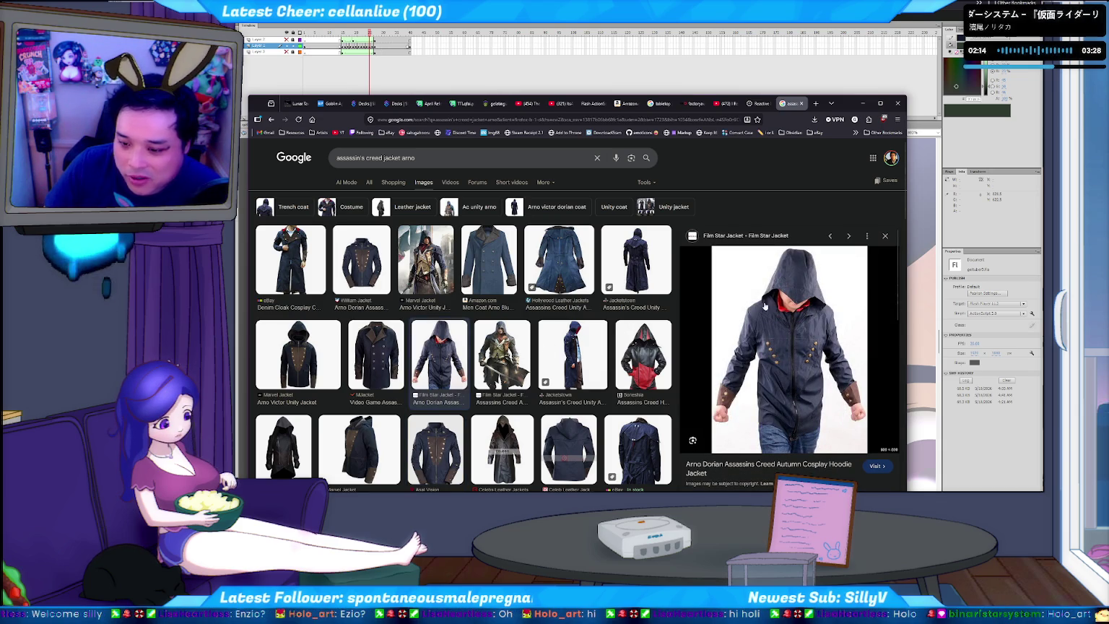
{"action": "scroll", "coordinate": [532, 382], "scroll_direction": "down", "scroll_amount": 2}
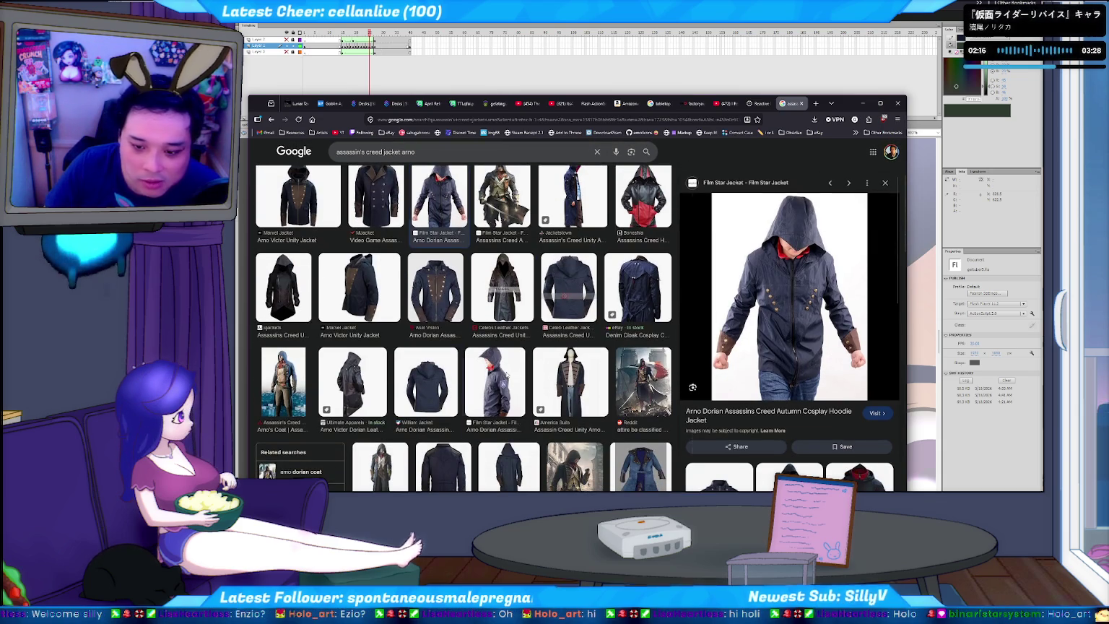
{"action": "left_click", "coordinate": [514, 377]}
{"action": "scroll", "coordinate": [526, 369], "scroll_direction": "down", "scroll_amount": 2}
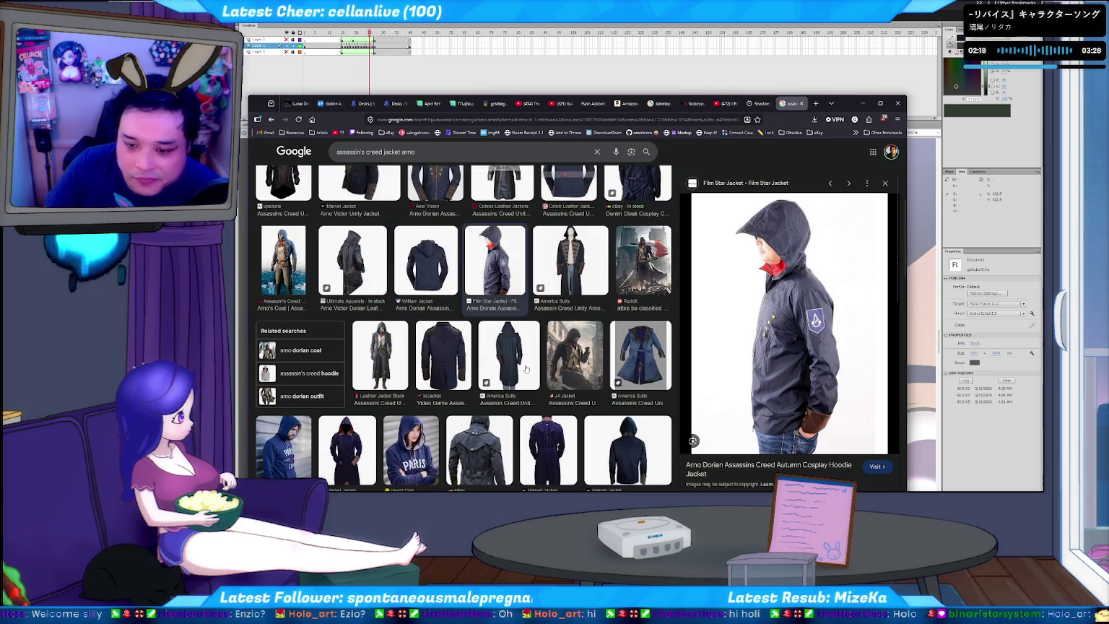
{"action": "scroll", "coordinate": [570, 318], "scroll_direction": "down", "scroll_amount": 2}
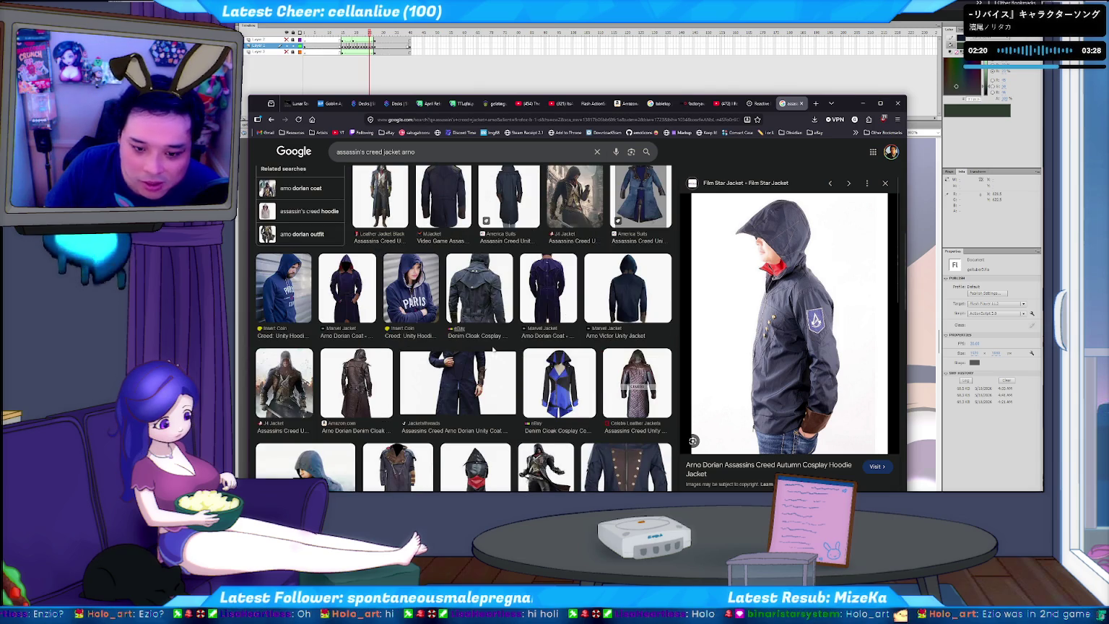
{"action": "scroll", "coordinate": [478, 379], "scroll_direction": "down", "scroll_amount": 1}
{"action": "scroll", "coordinate": [479, 379], "scroll_direction": "down", "scroll_amount": 2}
{"action": "scroll", "coordinate": [484, 361], "scroll_direction": "down", "scroll_amount": 2}
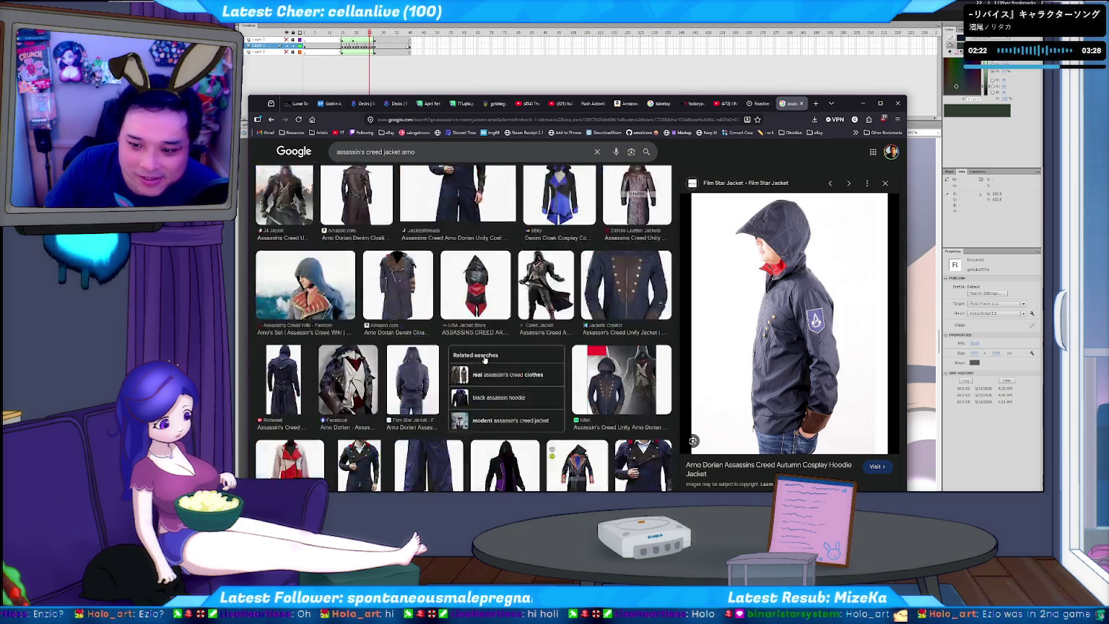
Step: Preview the Arno blue trench coat, then return to the Flash hair animation
{"action": "left_click", "coordinate": [642, 340]}
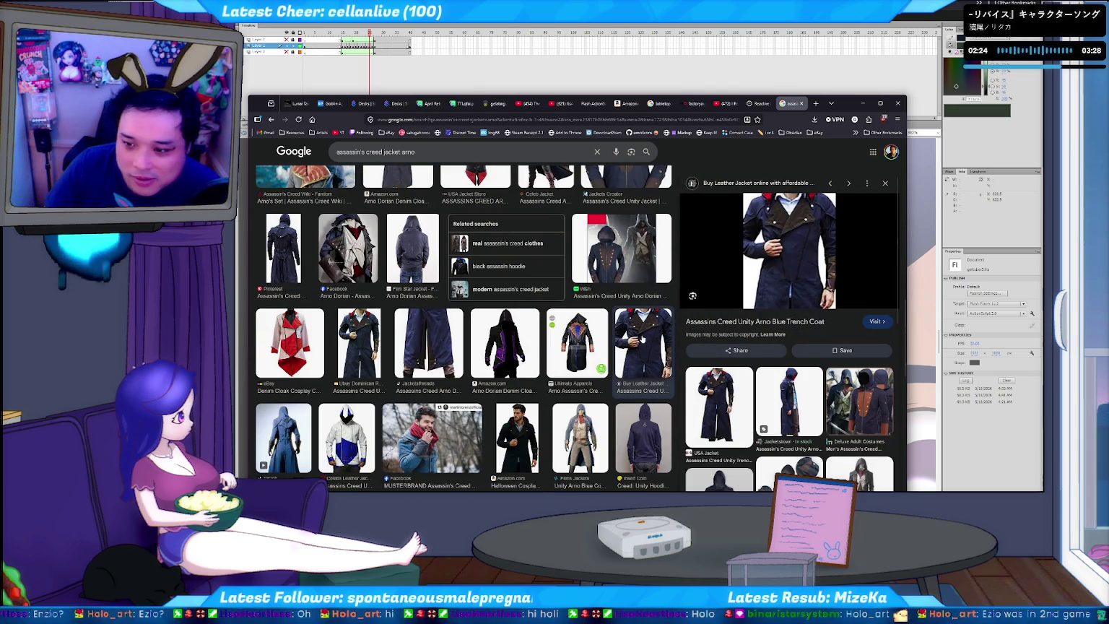
{"action": "scroll", "coordinate": [597, 342], "scroll_direction": "up", "scroll_amount": 2}
{"action": "scroll", "coordinate": [578, 345], "scroll_direction": "down", "scroll_amount": 2}
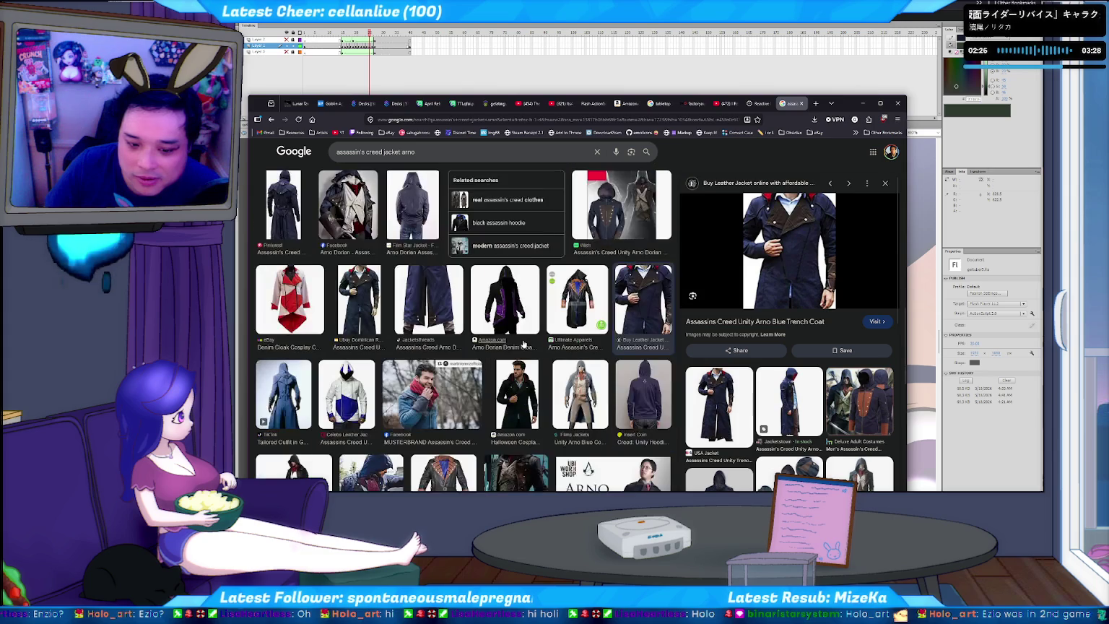
{"action": "scroll", "coordinate": [461, 303], "scroll_direction": "up", "scroll_amount": 2}
{"action": "left_click", "coordinate": [554, 75]}
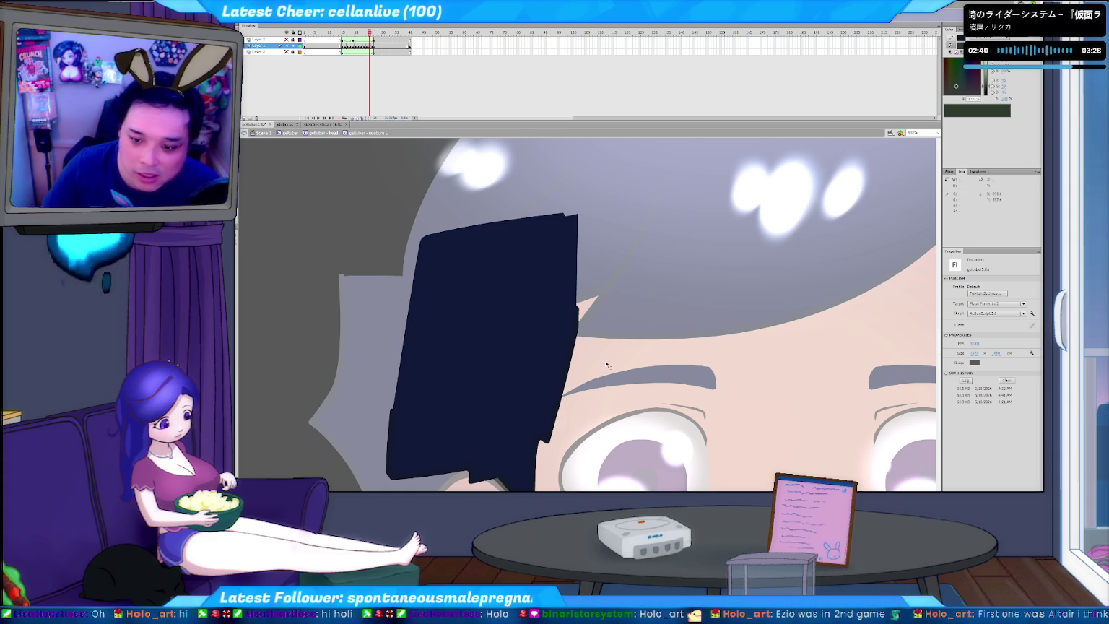
Step: Step back and forth through frames comparing the front hair lock's widths
{"action": "key", "text": "comma"}
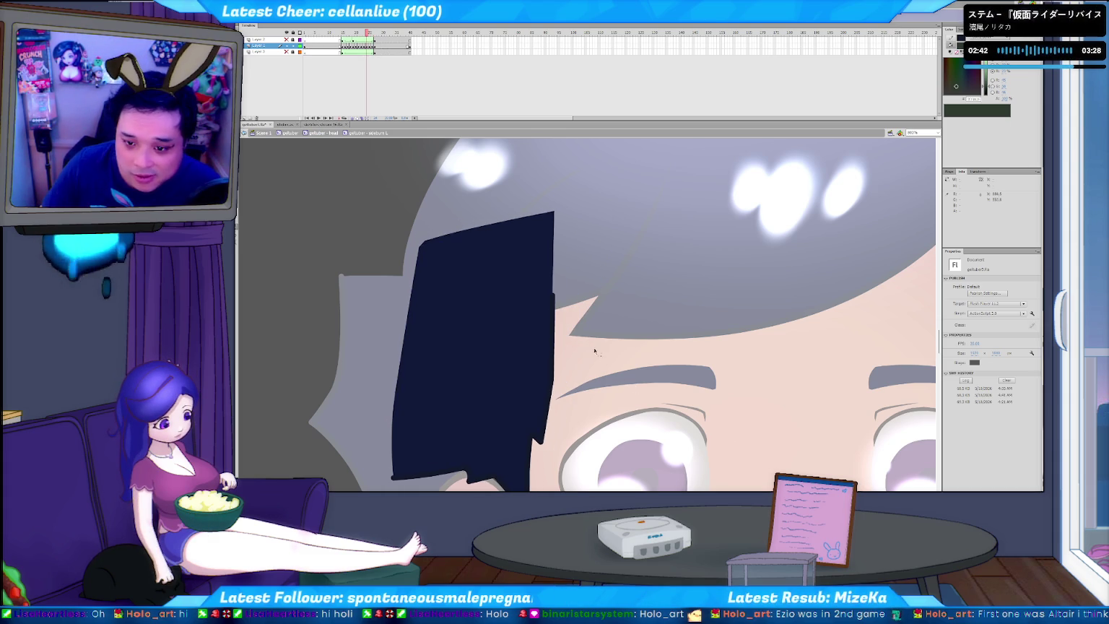
{"action": "key", "text": "period"}
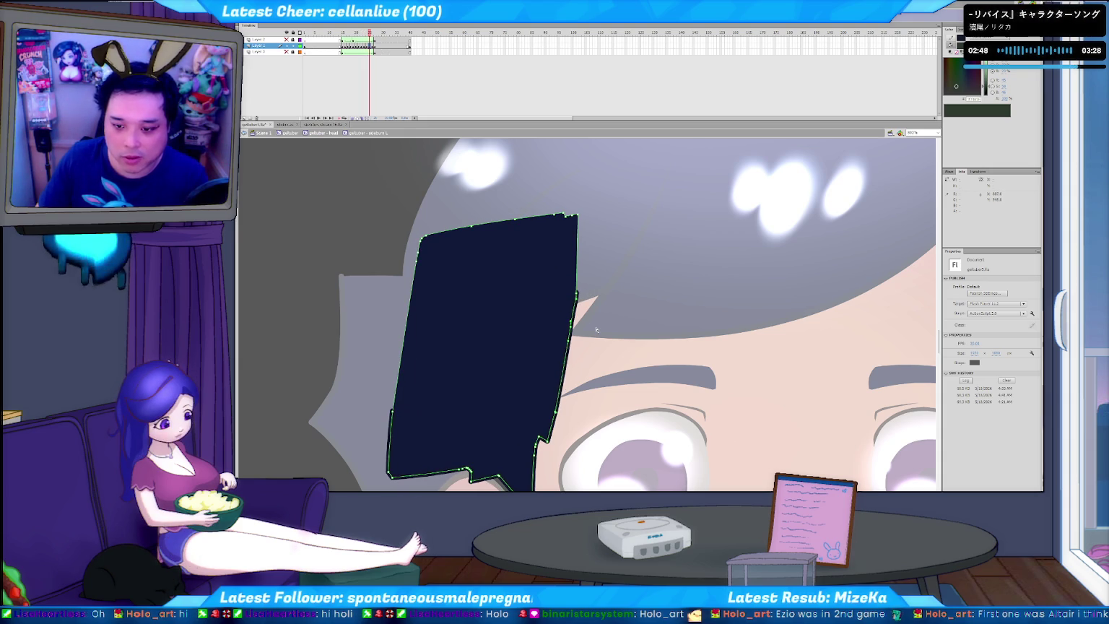
{"action": "key", "text": "period"}
{"action": "key", "text": "comma"}
{"action": "key", "text": "comma"}
{"action": "key", "text": "comma"}
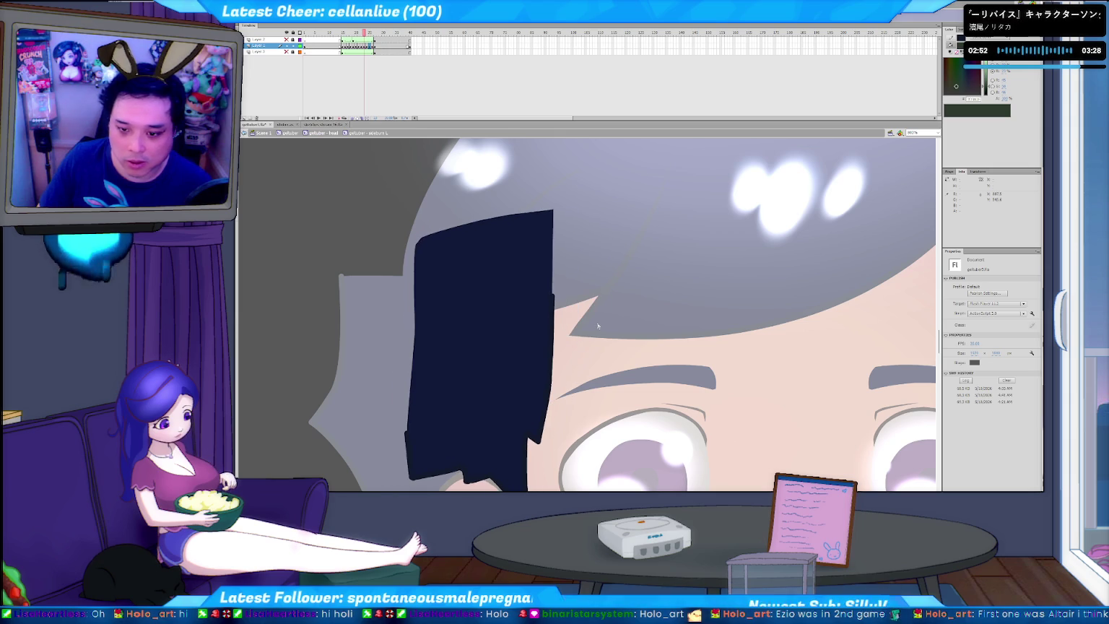
{"action": "key", "text": "period"}
{"action": "key", "text": "comma"}
{"action": "key", "text": "comma"}
{"action": "key", "text": "period"}
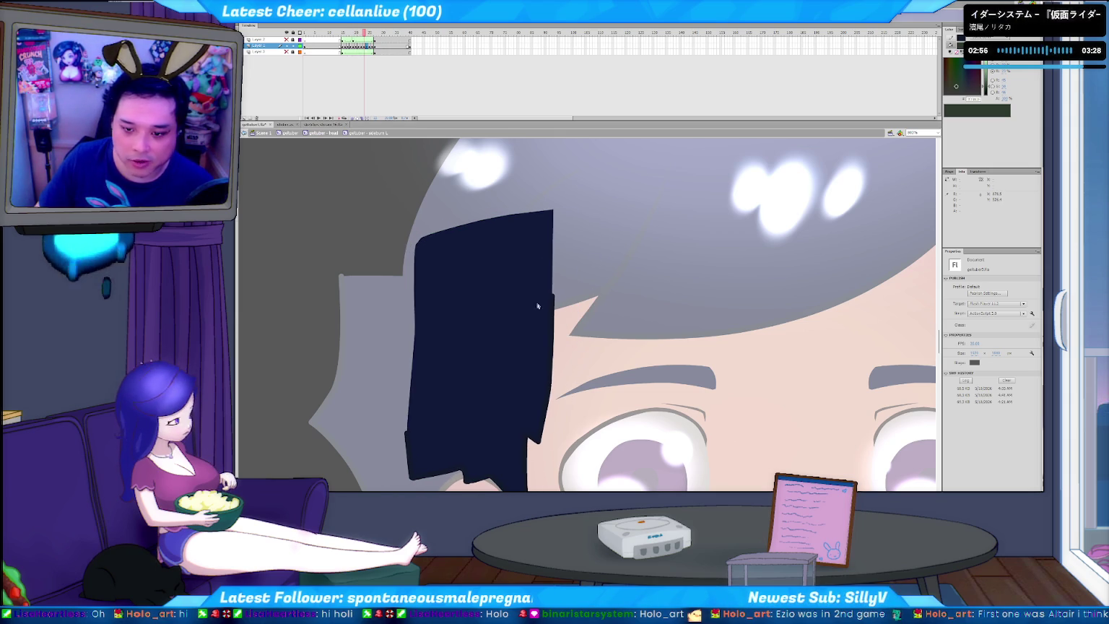
{"action": "key", "text": "period"}
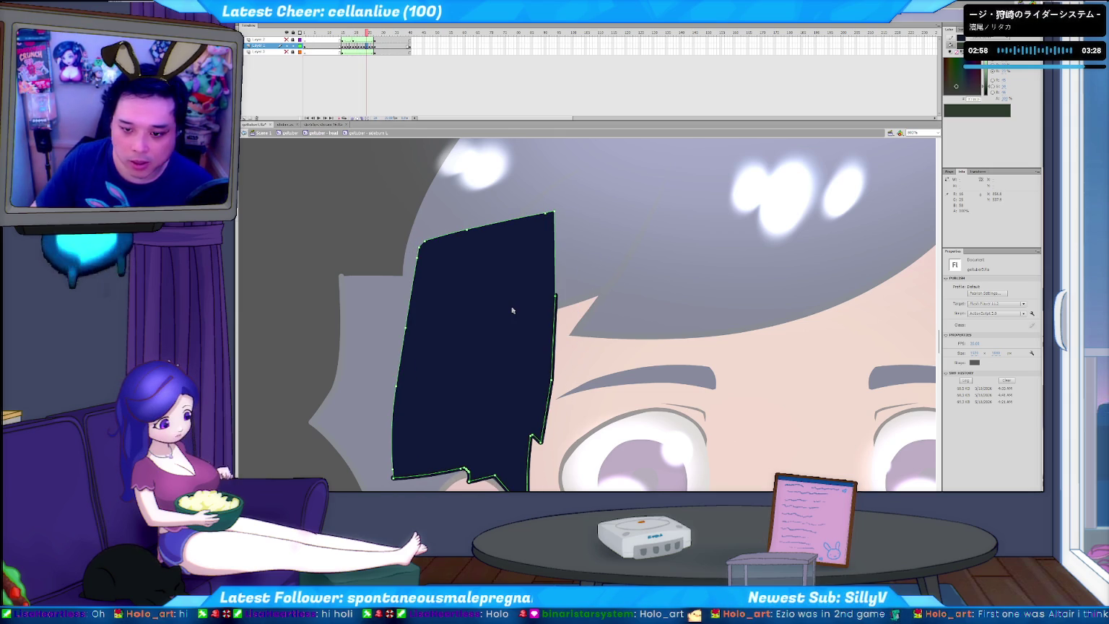
{"action": "key", "text": "comma"}
{"action": "key", "text": "period"}
{"action": "key", "text": "comma"}
{"action": "key", "text": "period"}
Step: Select the dark hair lock on the canvas and compare its shape on neighbouring frames
{"action": "left_click_drag", "start_coordinate": [601, 272], "coordinate": [534, 386]}
{"action": "key", "text": "period"}
{"action": "key", "text": "comma"}
{"action": "key", "text": "period"}
{"action": "left_click", "coordinate": [553, 402]}
{"action": "key", "text": "comma"}
{"action": "key", "text": "period"}
{"action": "key", "text": "comma"}
{"action": "key", "text": "period"}
{"action": "key", "text": "comma"}
{"action": "key", "text": "period"}
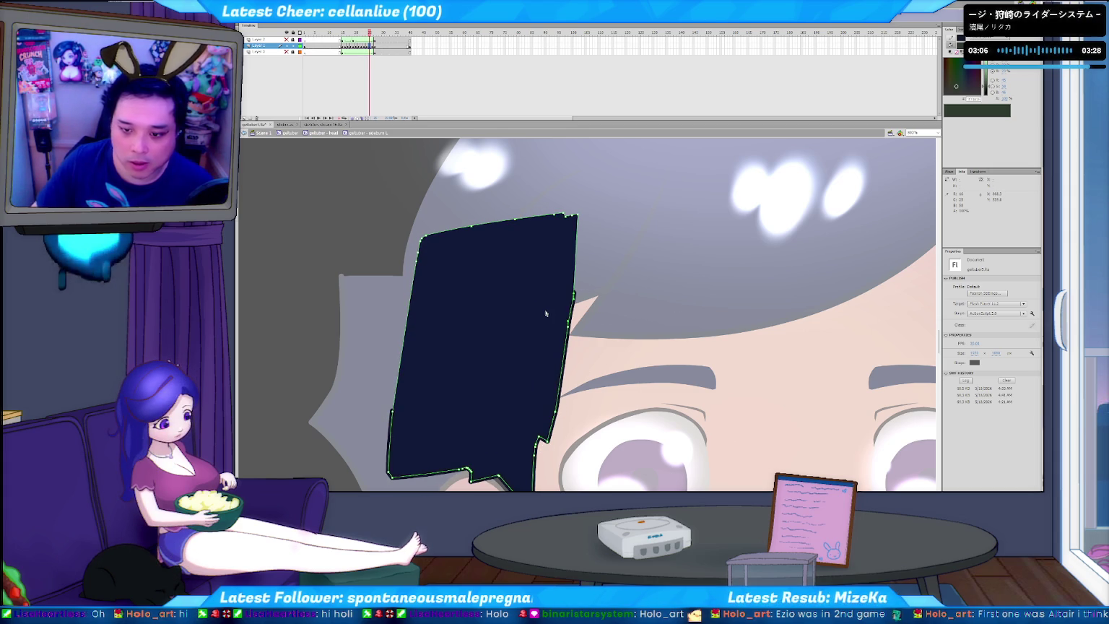
{"action": "key", "text": "comma"}
{"action": "key", "text": "period"}
{"action": "key", "text": "comma"}
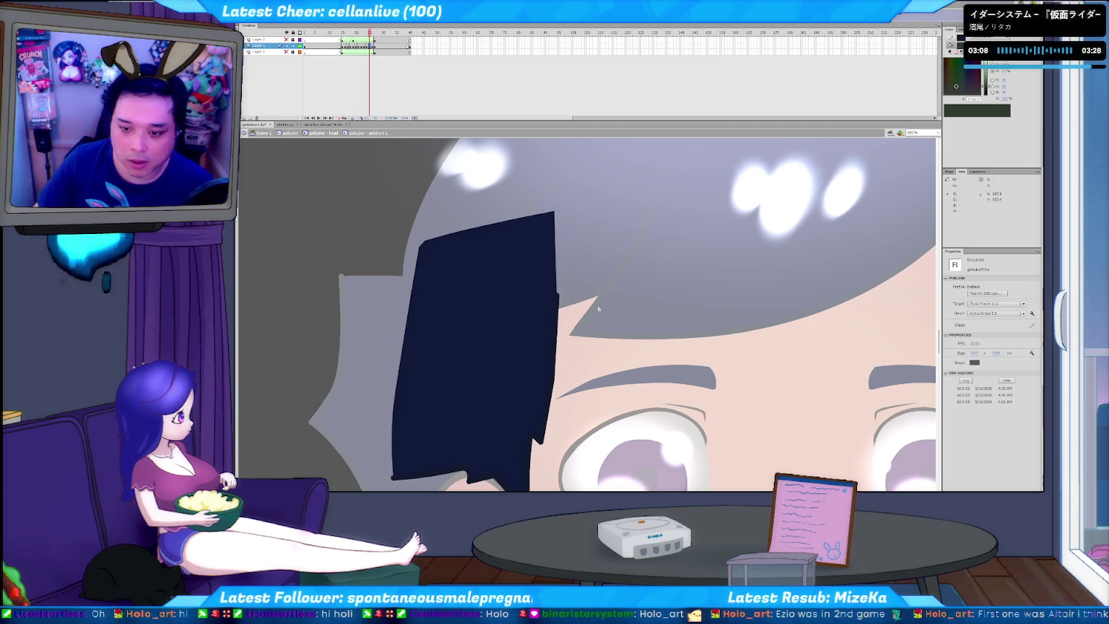
{"action": "key", "text": "period"}
{"action": "key", "text": "period"}
Step: Check the narrower and wider hair poses, then run Test Movie
{"action": "key", "text": "comma"}
{"action": "key", "text": "period"}
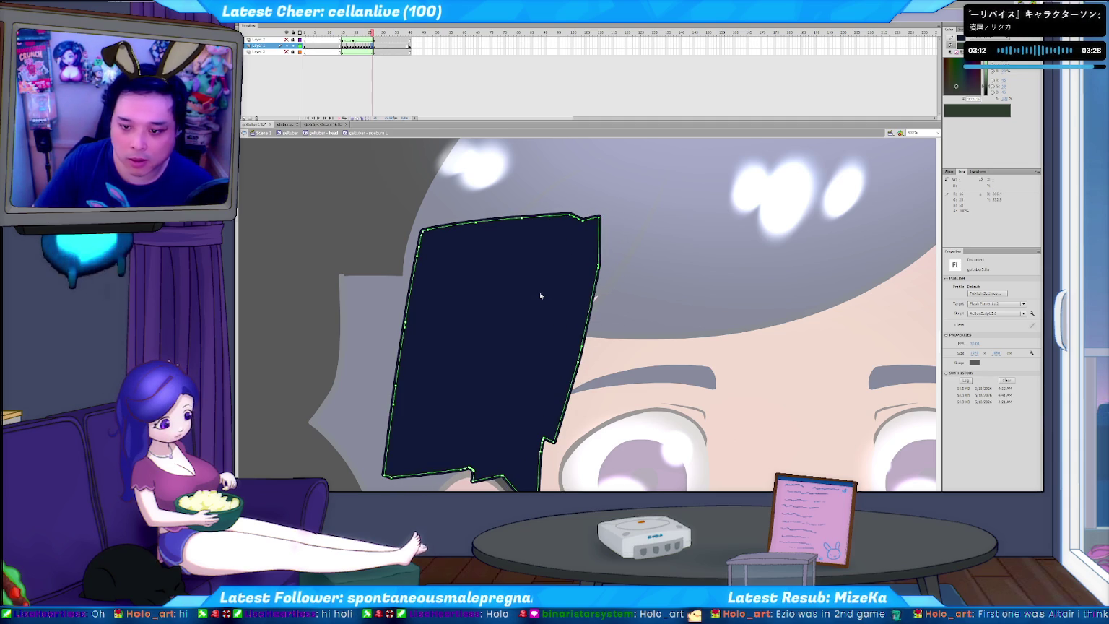
{"action": "key", "text": "comma"}
{"action": "key", "text": "period"}
{"action": "key", "text": "comma"}
{"action": "key", "text": "period"}
{"action": "key", "text": "comma"}
{"action": "key", "text": "period"}
{"action": "key", "text": "period"}
{"action": "key", "text": "comma"}
{"action": "key", "text": "period"}
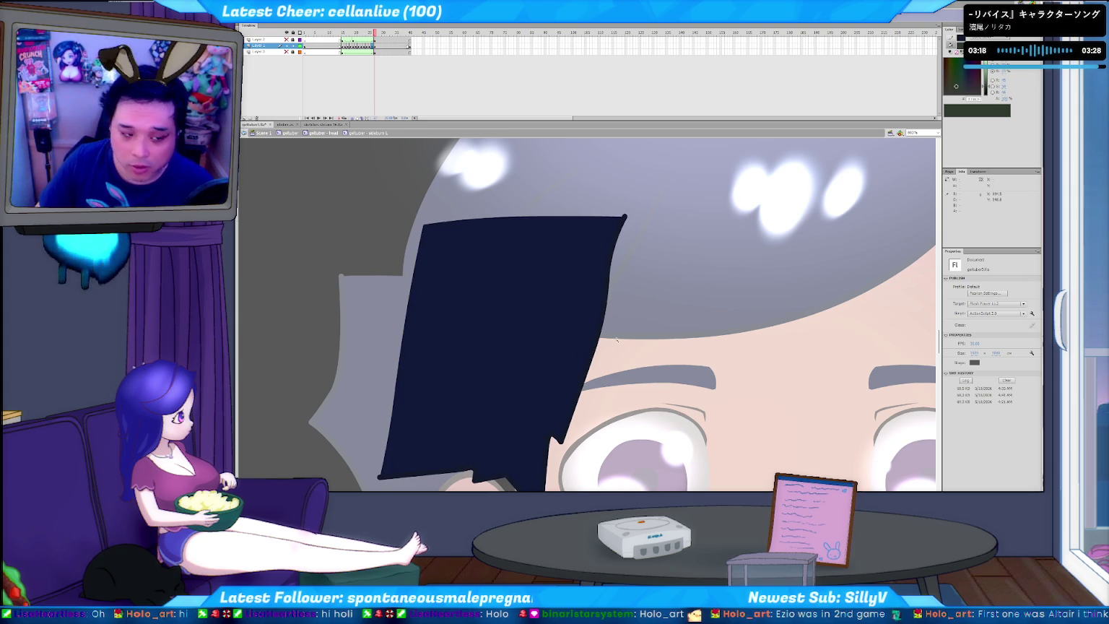
{"action": "key", "text": "ctrl+Return"}
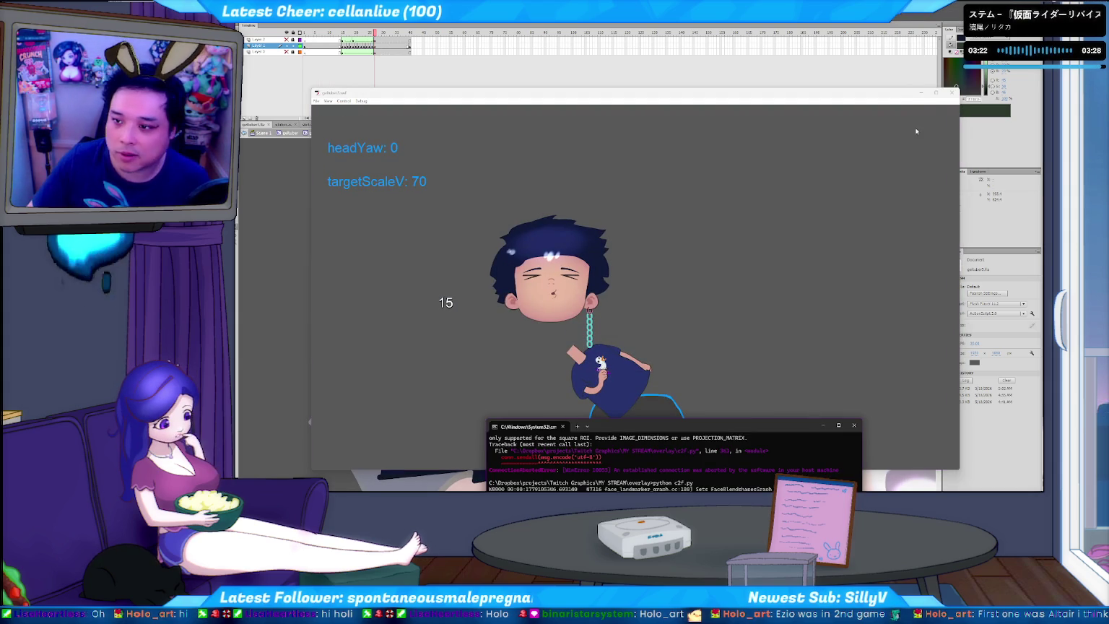
Step: Close the test movie and launch the face-tracking avatar test from the overlay folder
{"action": "left_click", "coordinate": [954, 93]}
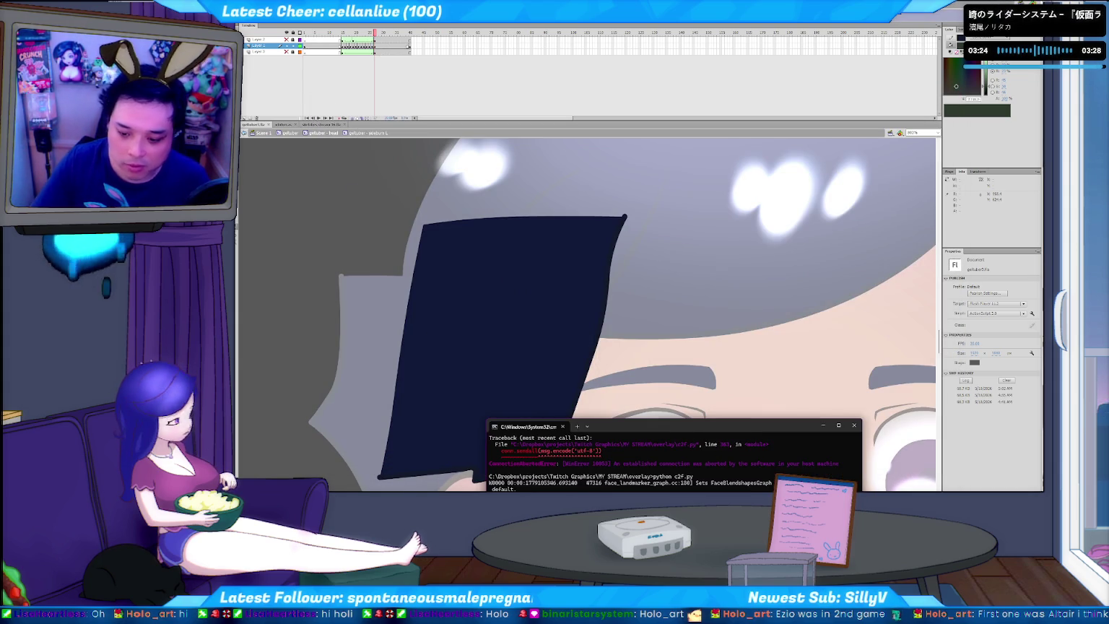
{"action": "key", "text": "alt+Tab"}
{"action": "left_click", "coordinate": [377, 191]}
{"action": "double_click", "coordinate": [339, 410]}
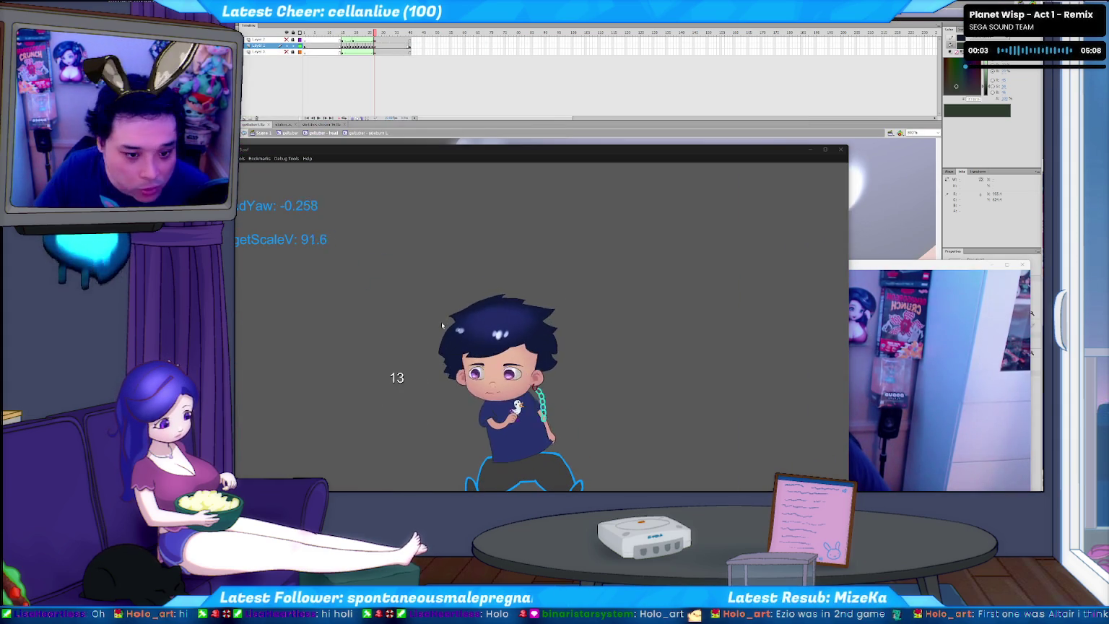
Step: Move the avatar window higher and maximize it so headYaw tracks the head full-screen
{"action": "left_click_drag", "start_coordinate": [477, 151], "coordinate": [476, 112]}
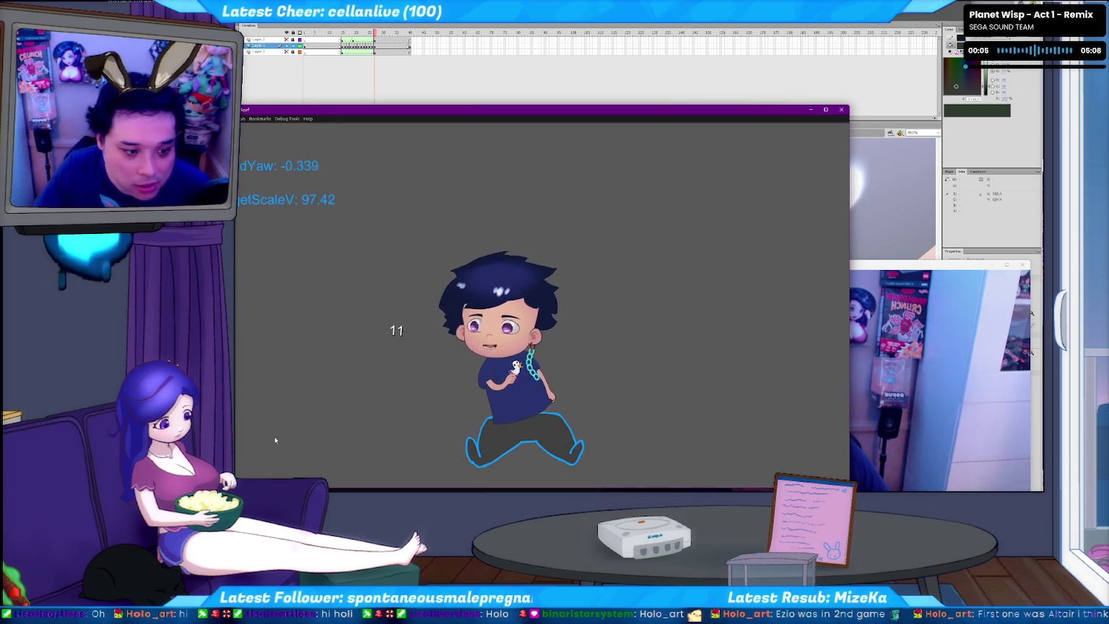
{"action": "key", "text": "super+Up"}
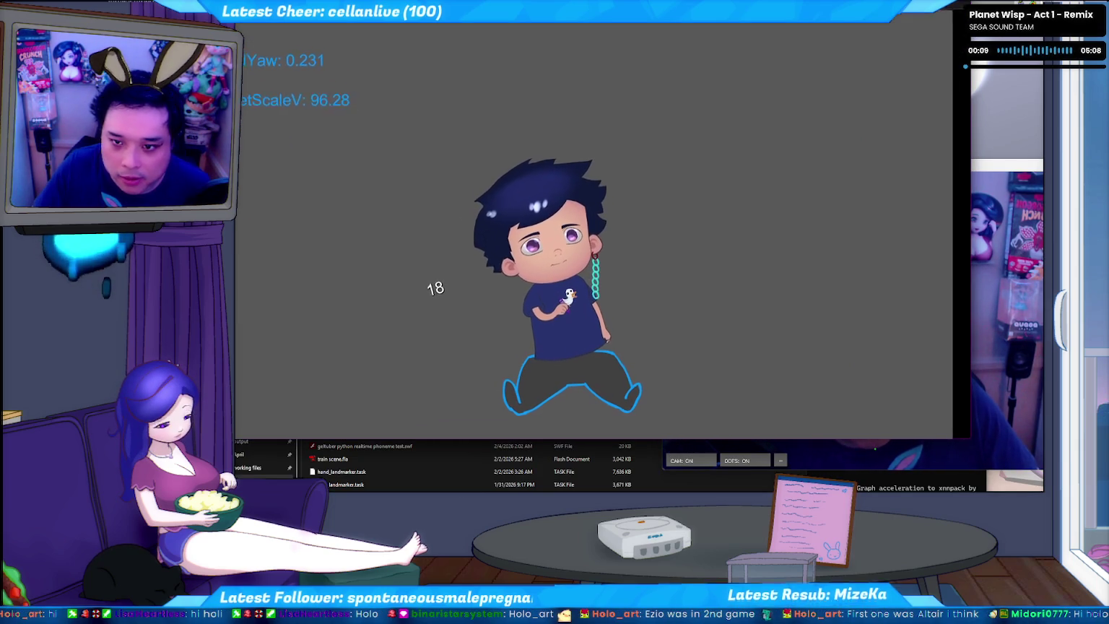
{"action": "key", "text": "super+Up"}
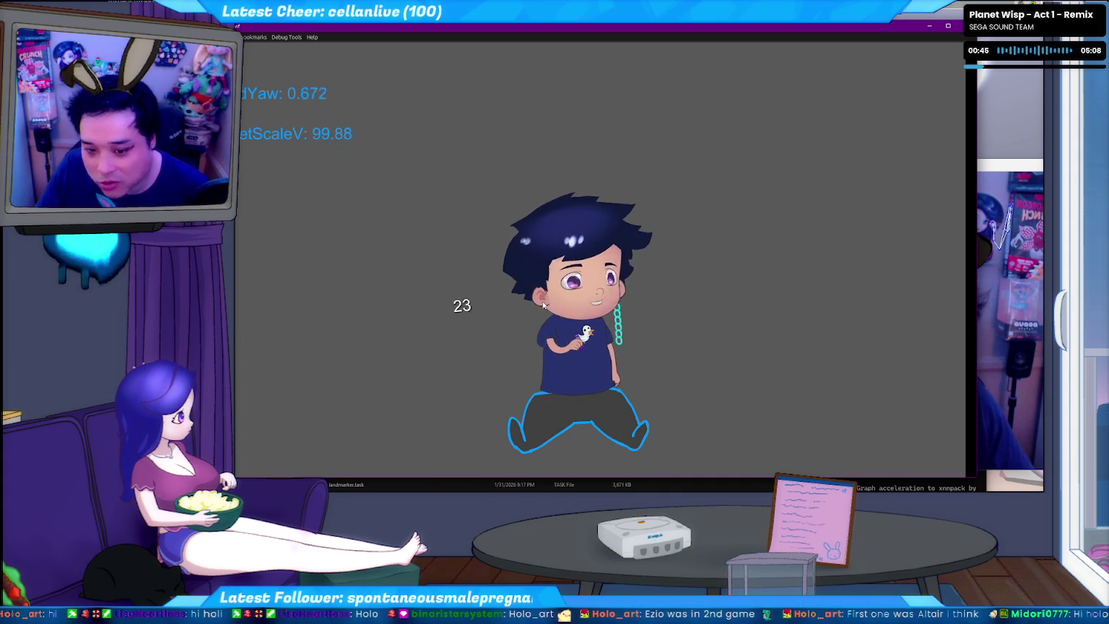
Step: Close the running avatar SWF and hide the Explorer and console windows with Win+D
{"action": "key", "text": "alt+F4"}
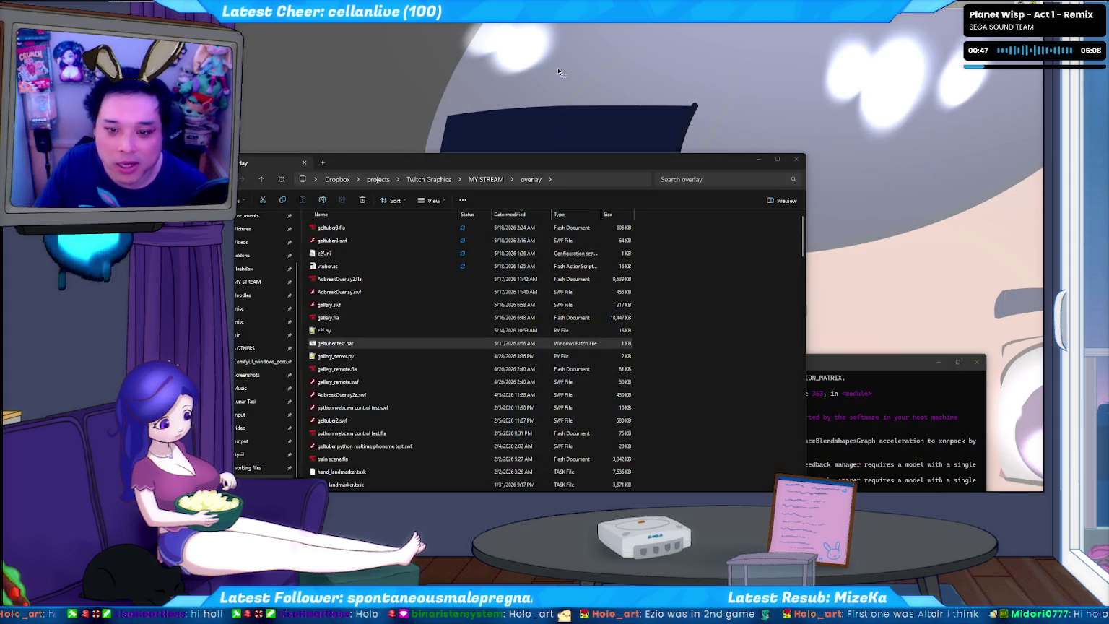
{"action": "key", "text": "super+d"}
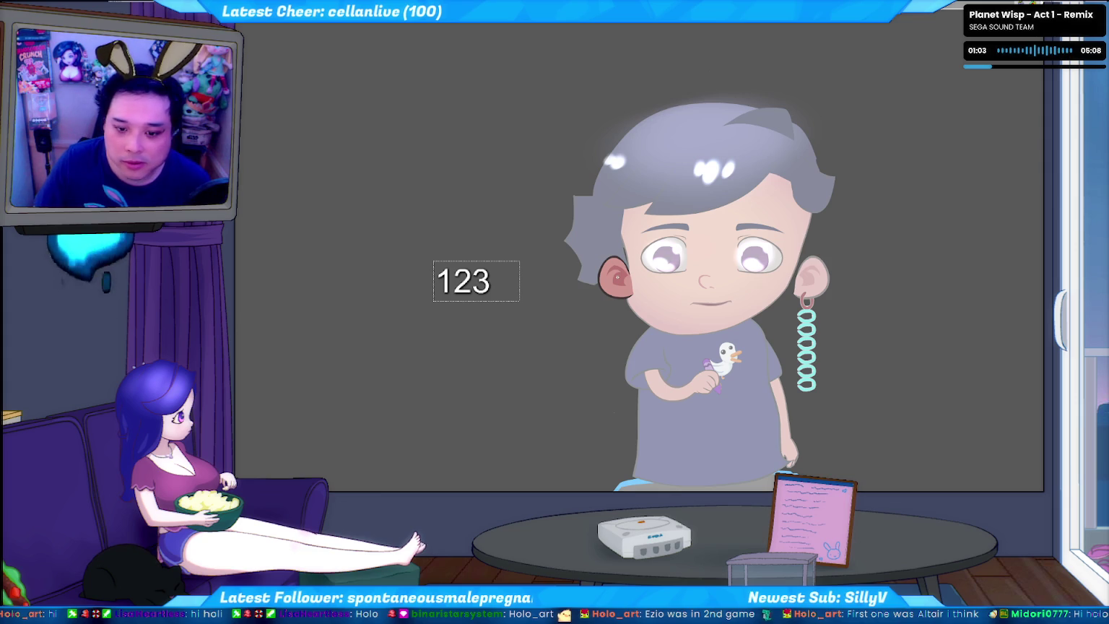
{"action": "left_click", "coordinate": [617, 276]}
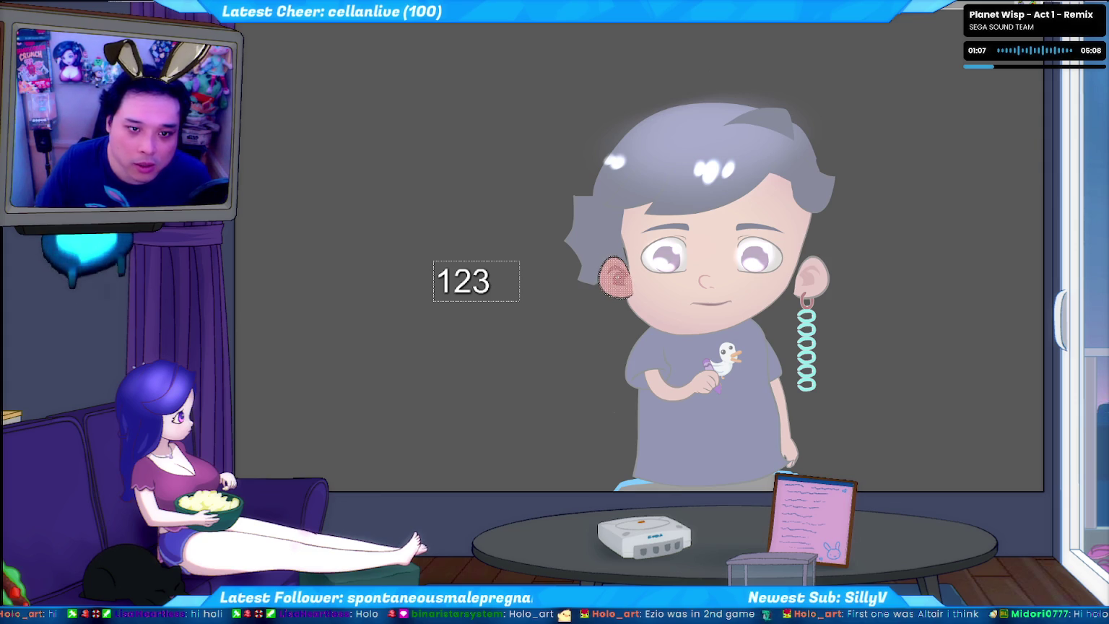
{"action": "key", "text": "Escape"}
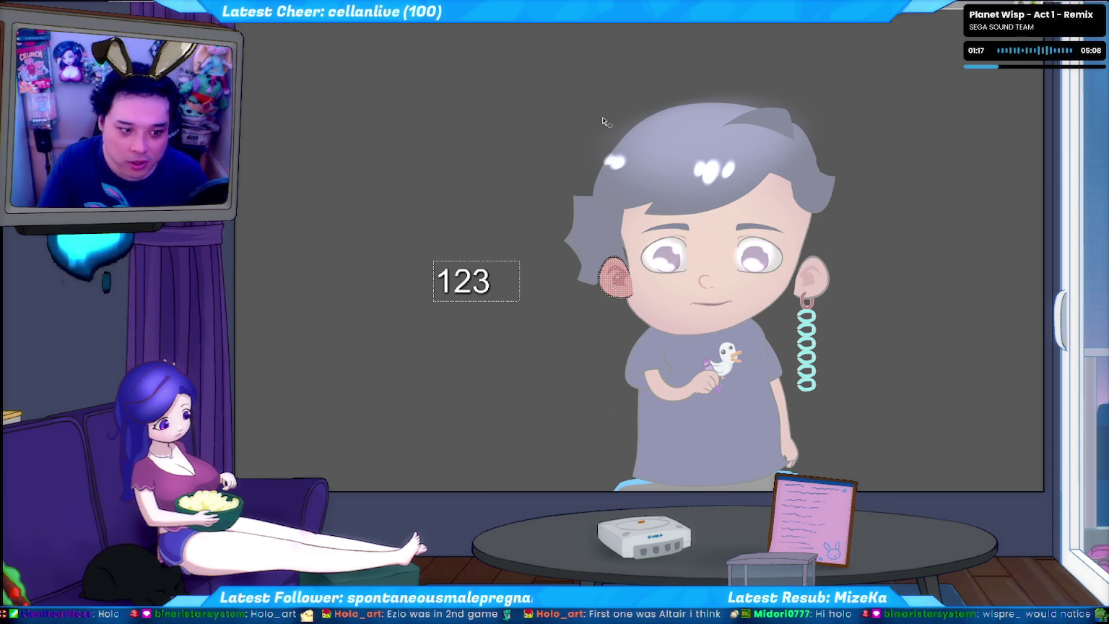
{"action": "key", "text": "ctrl+plus"}
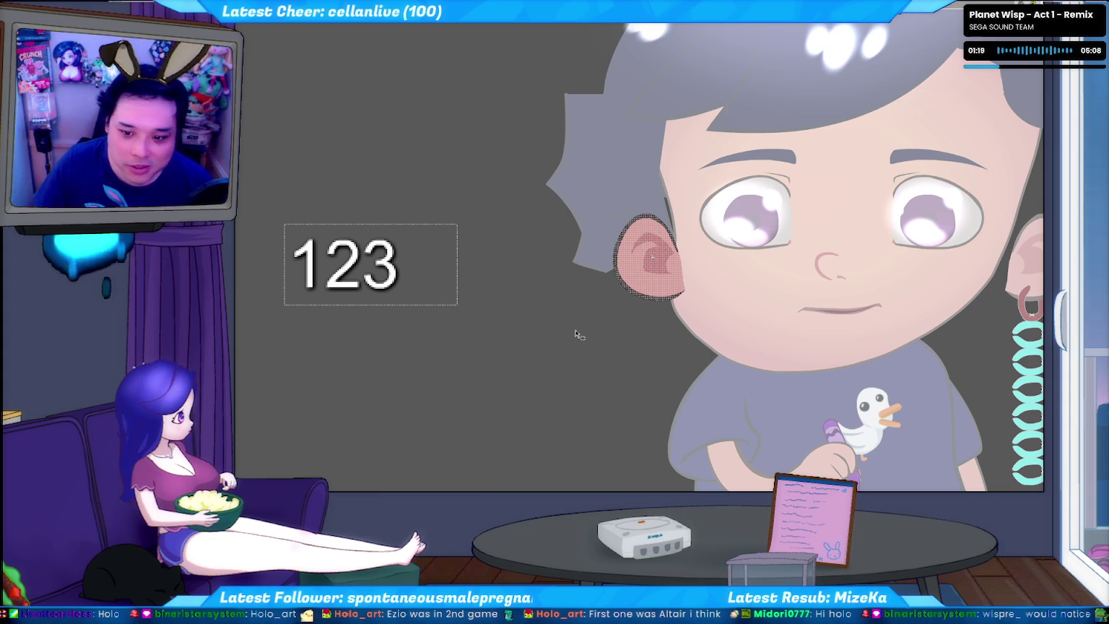
Step: Clear the ear selection, then zoom and pan until the left ear and eye are centred
{"action": "key", "text": "ctrl+d"}
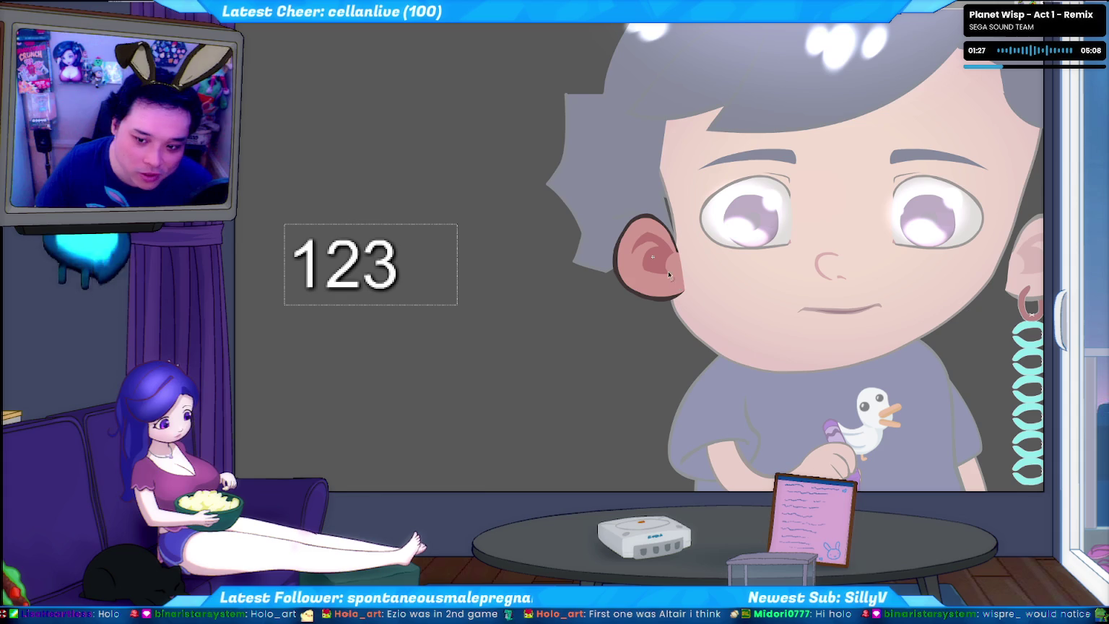
{"action": "scroll", "coordinate": [679, 250], "scroll_direction": "up", "scroll_amount": 3}
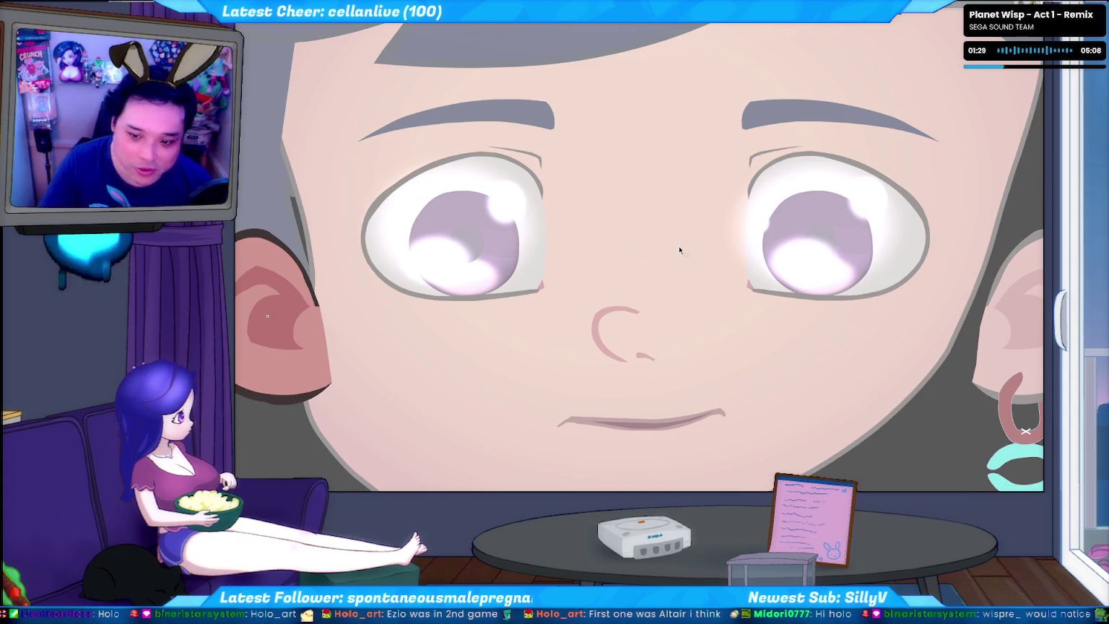
{"action": "left_click_drag", "start_coordinate": [490, 270], "coordinate": [791, 235]}
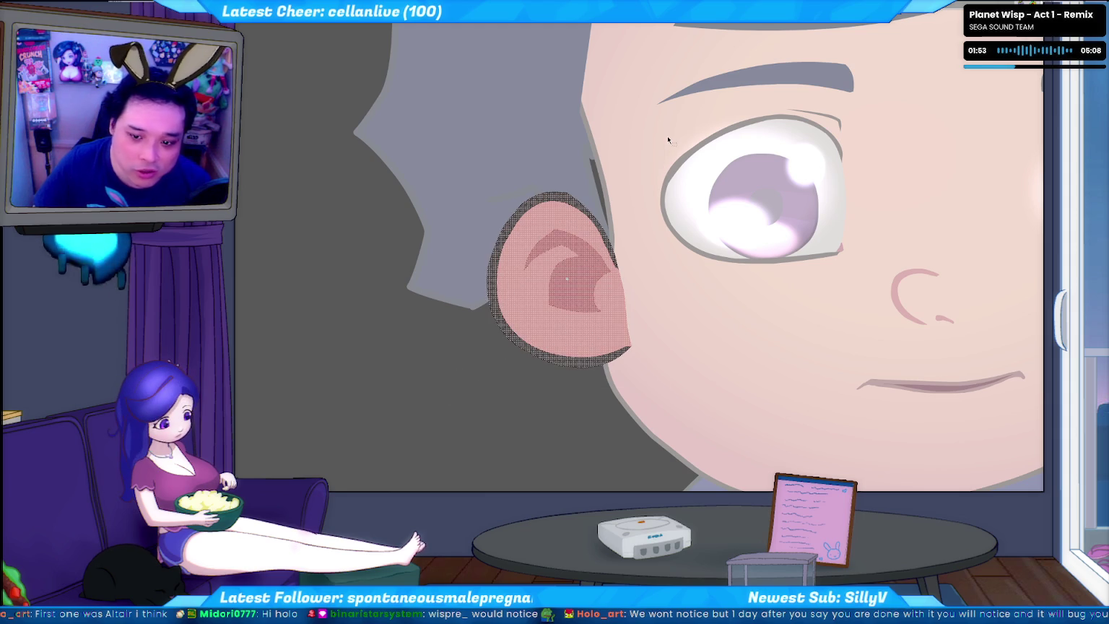
{"action": "left_click", "coordinate": [580, 255]}
{"action": "key", "text": "ctrl+t"}
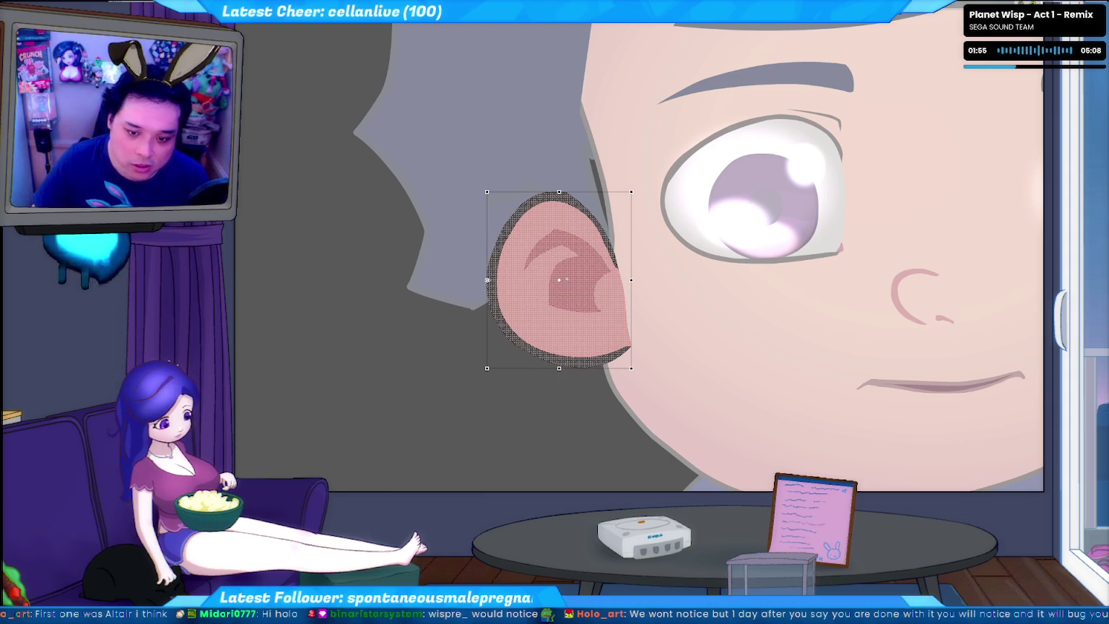
{"action": "left_click_drag", "start_coordinate": [488, 280], "coordinate": [508, 279]}
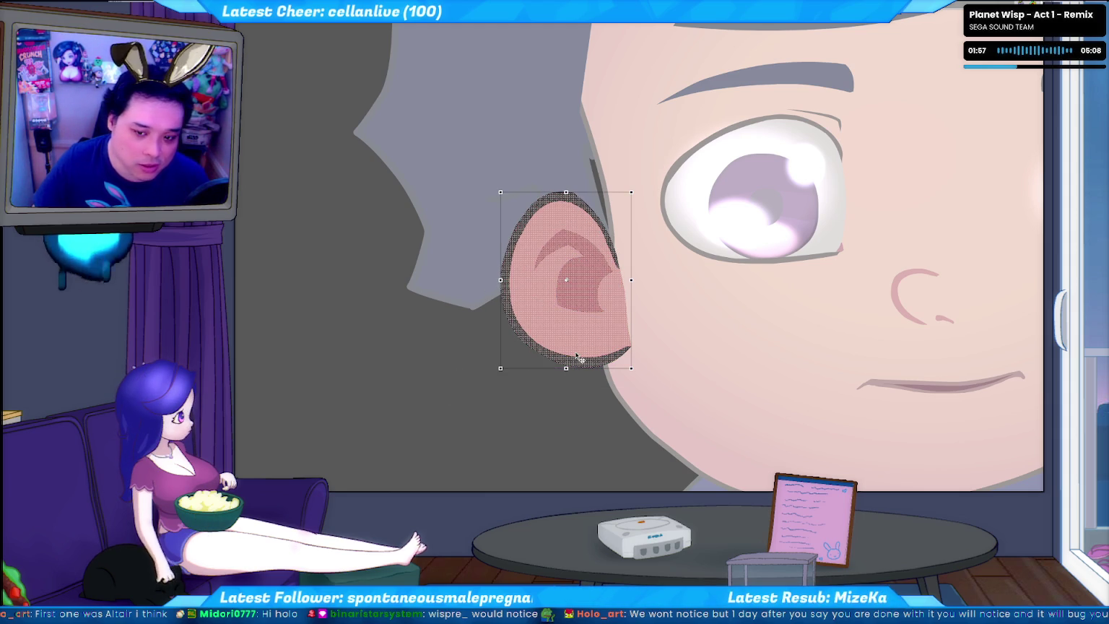
{"action": "key", "text": "ctrl+z"}
{"action": "key", "text": "ctrl+d"}
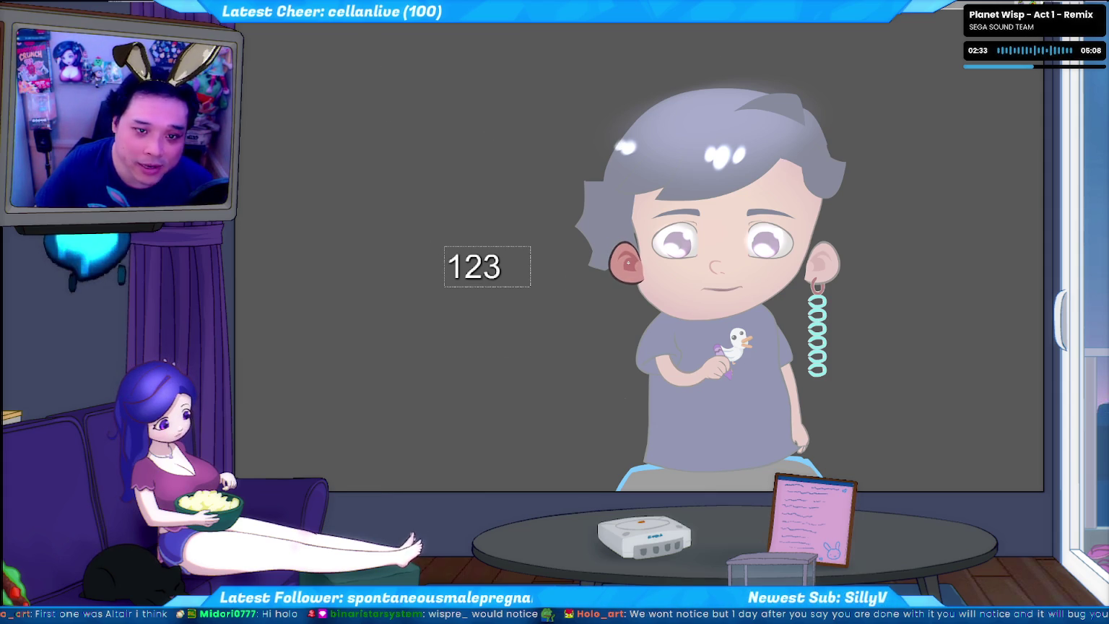
Step: Apply the Line Boil command to the left ear with the default intensity
{"action": "left_click", "coordinate": [627, 264]}
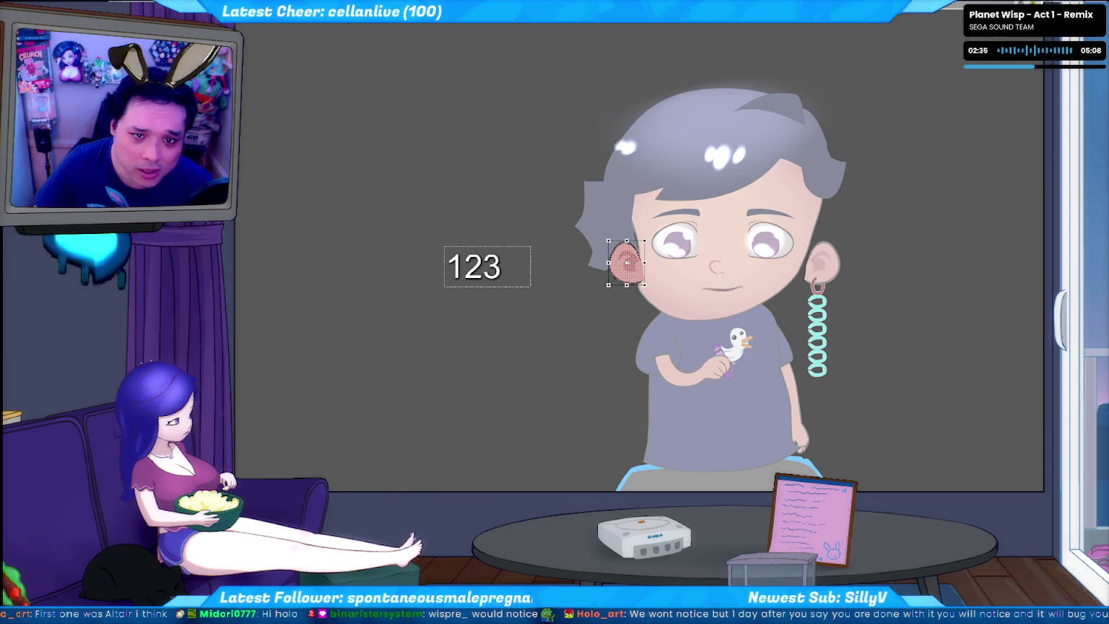
{"action": "left_click", "coordinate": [339, 15]}
{"action": "left_click", "coordinate": [404, 145]}
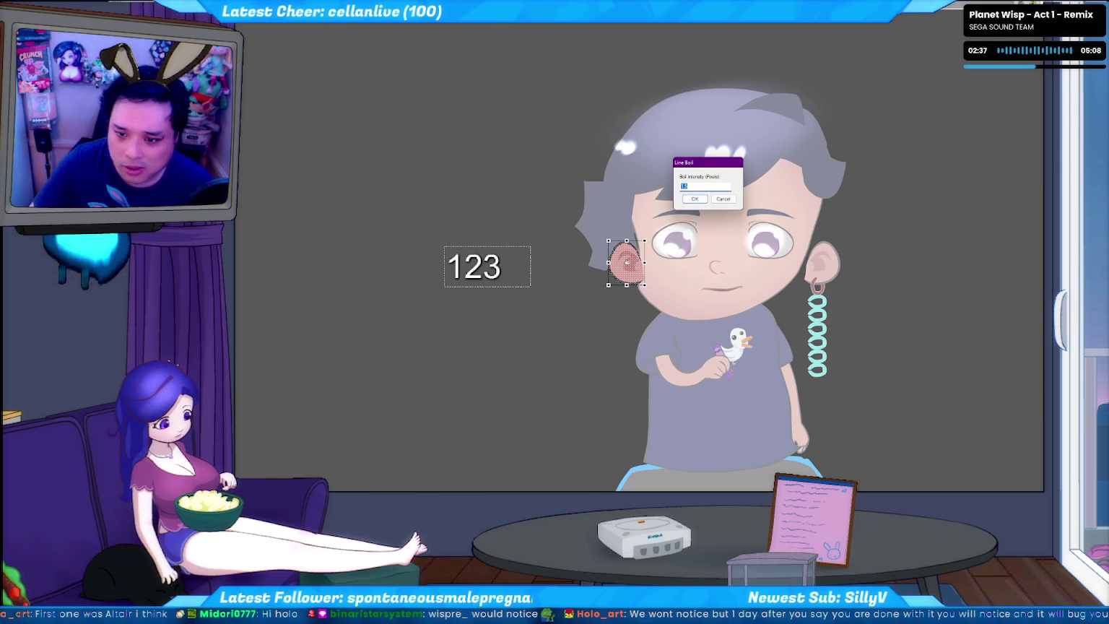
{"action": "key", "text": "Return"}
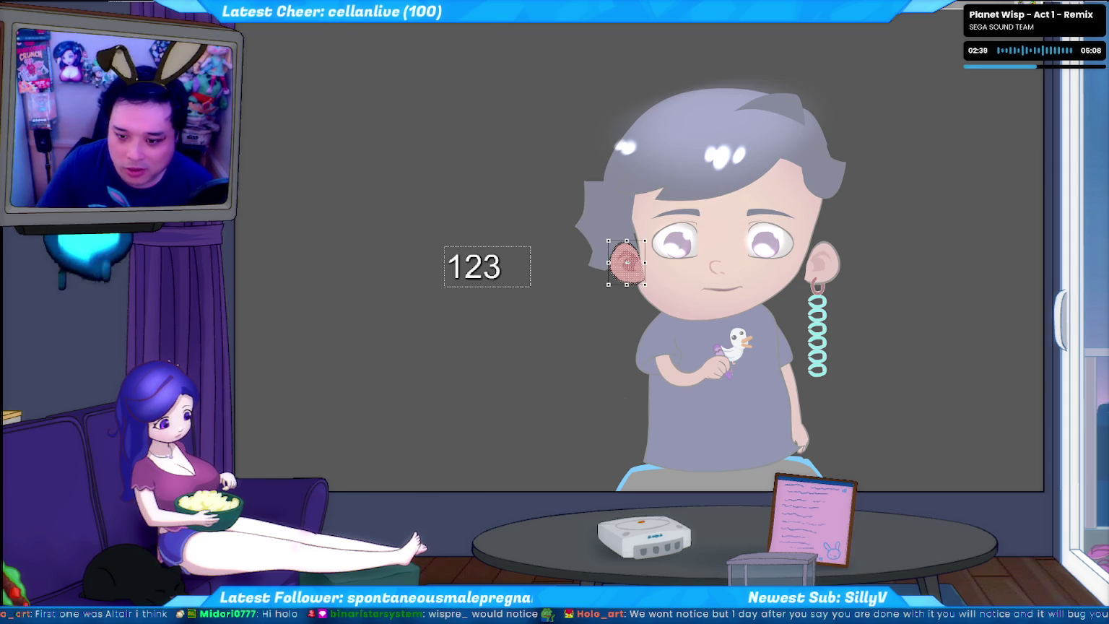
{"action": "left_click", "coordinate": [485, 181]}
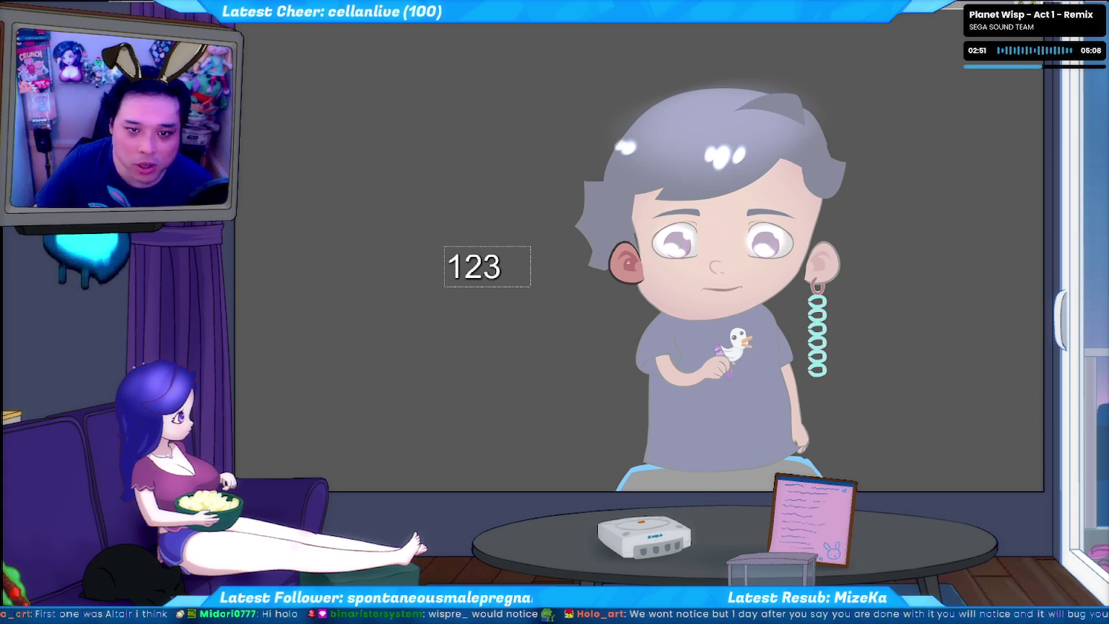
Step: Reselect just the left ear and run Line Boil on it a second time
{"action": "left_click", "coordinate": [487, 266], "text": "shift"}
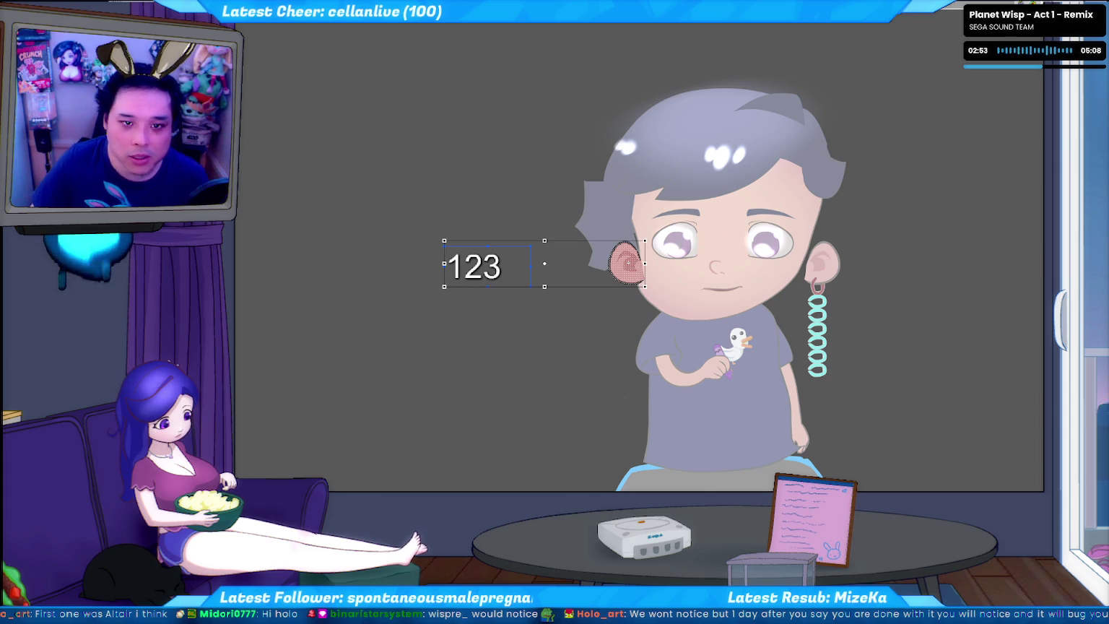
{"action": "left_click", "coordinate": [626, 263]}
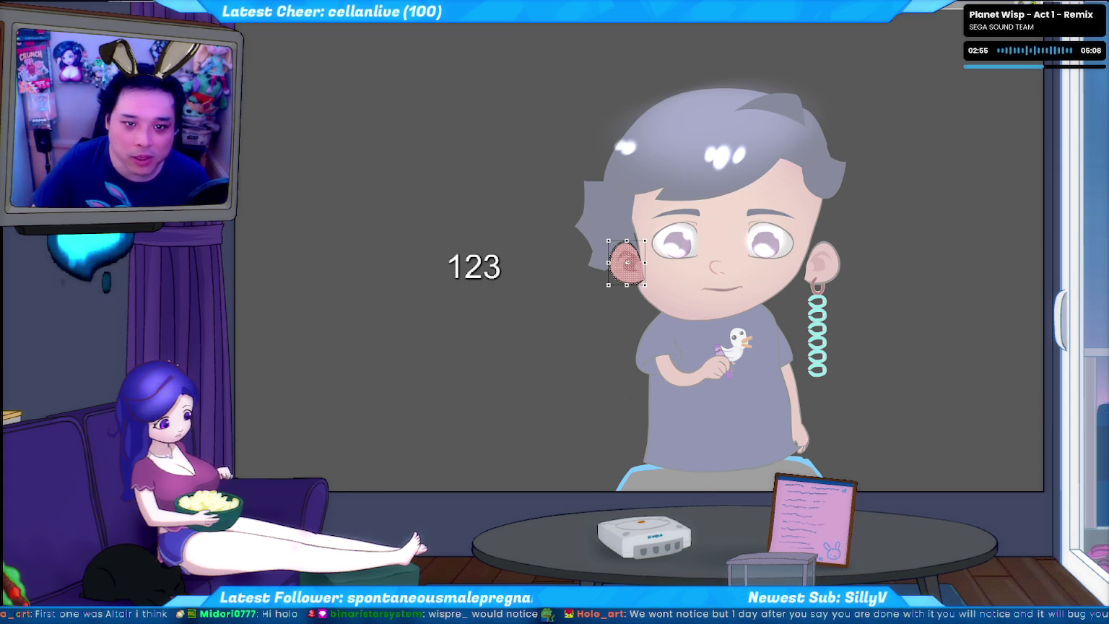
{"action": "left_click", "coordinate": [339, 13]}
{"action": "left_click", "coordinate": [368, 19]}
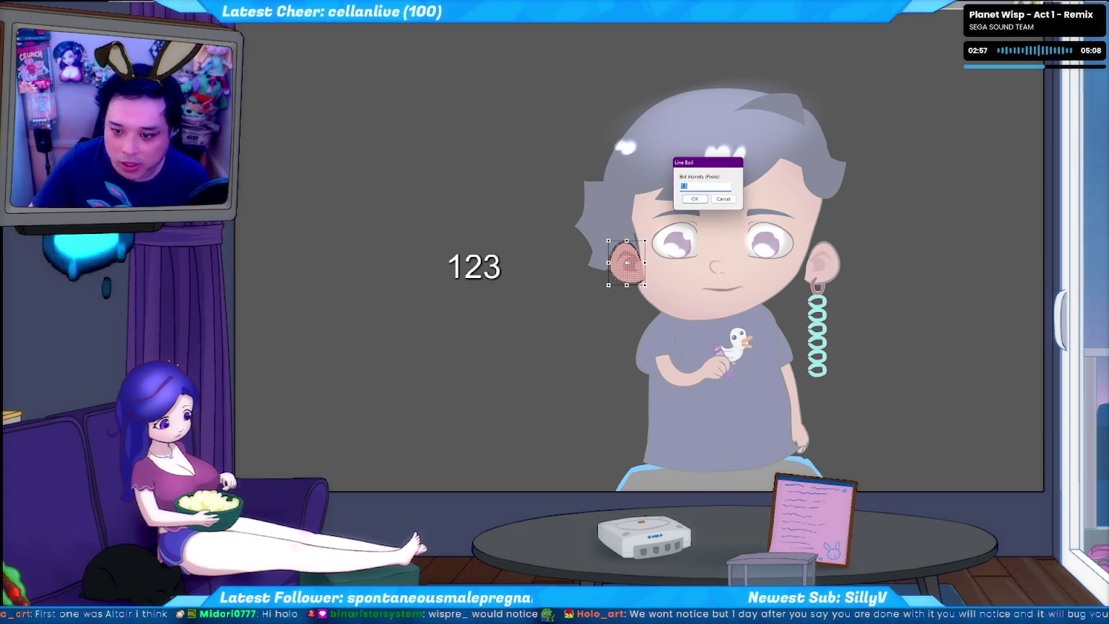
{"action": "key", "text": "Return"}
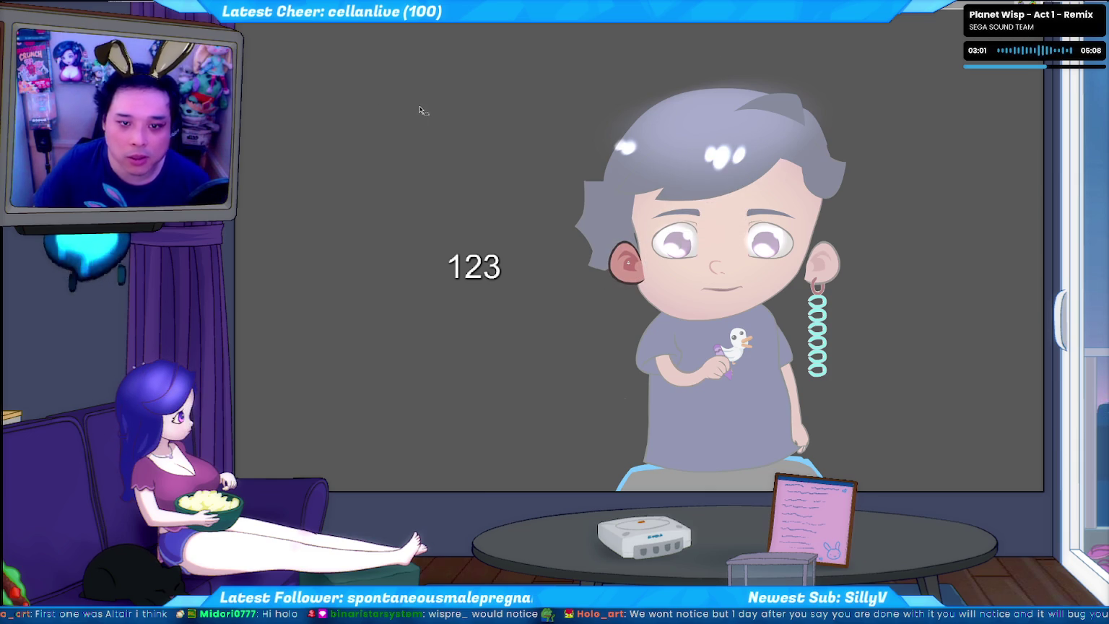
{"action": "left_click", "coordinate": [627, 262]}
{"action": "left_click", "coordinate": [368, 19]}
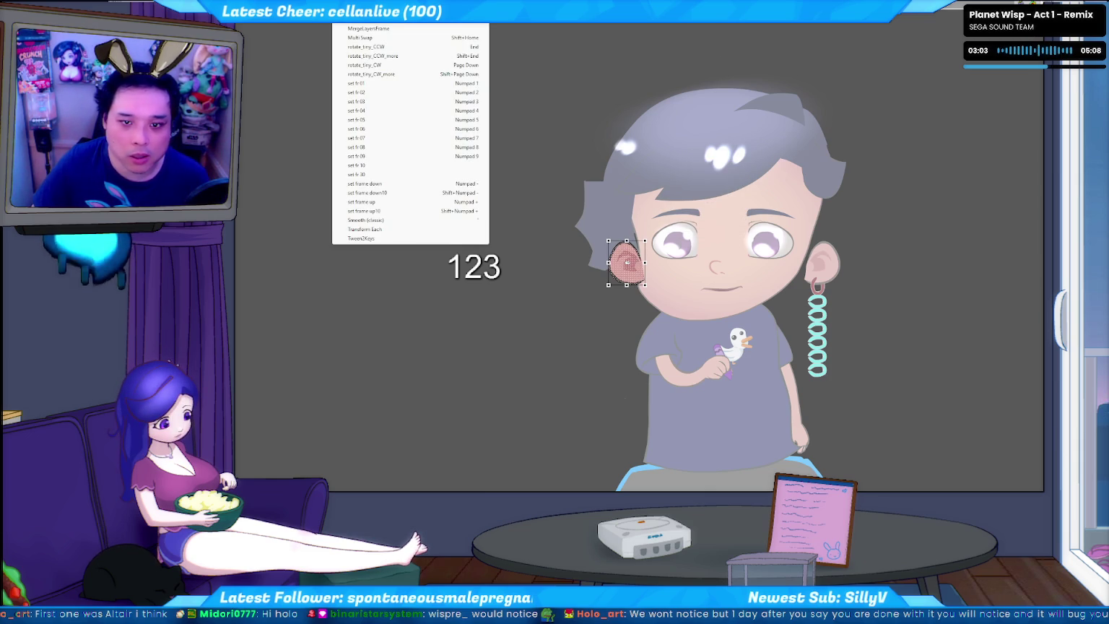
{"action": "left_click", "coordinate": [433, 129]}
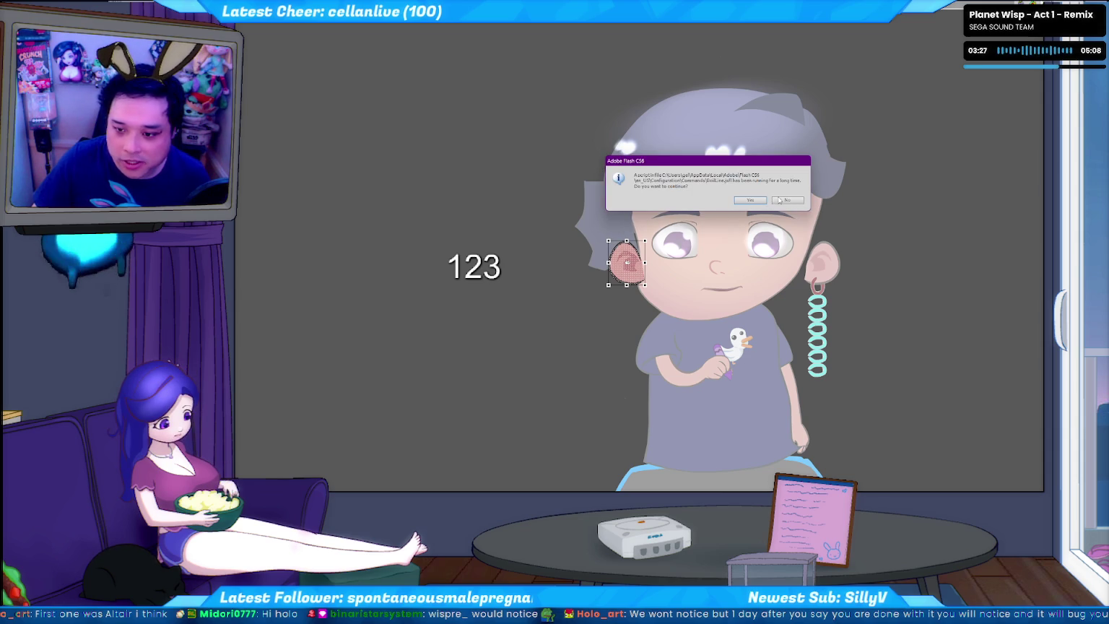
{"action": "left_click", "coordinate": [779, 200]}
{"action": "left_click", "coordinate": [751, 204]}
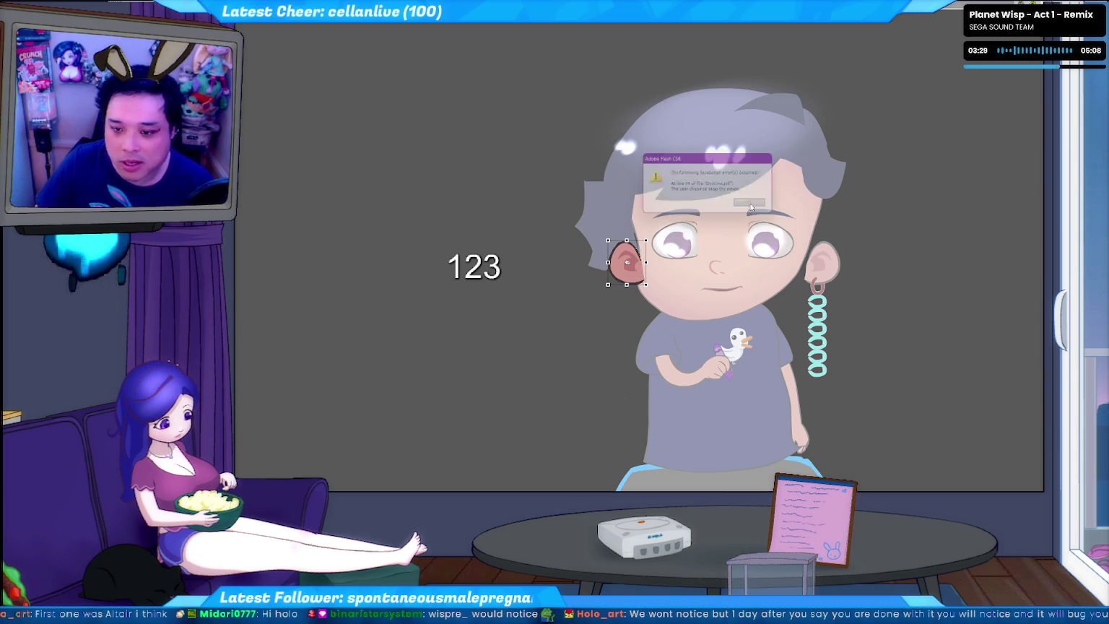
{"action": "left_click", "coordinate": [530, 143]}
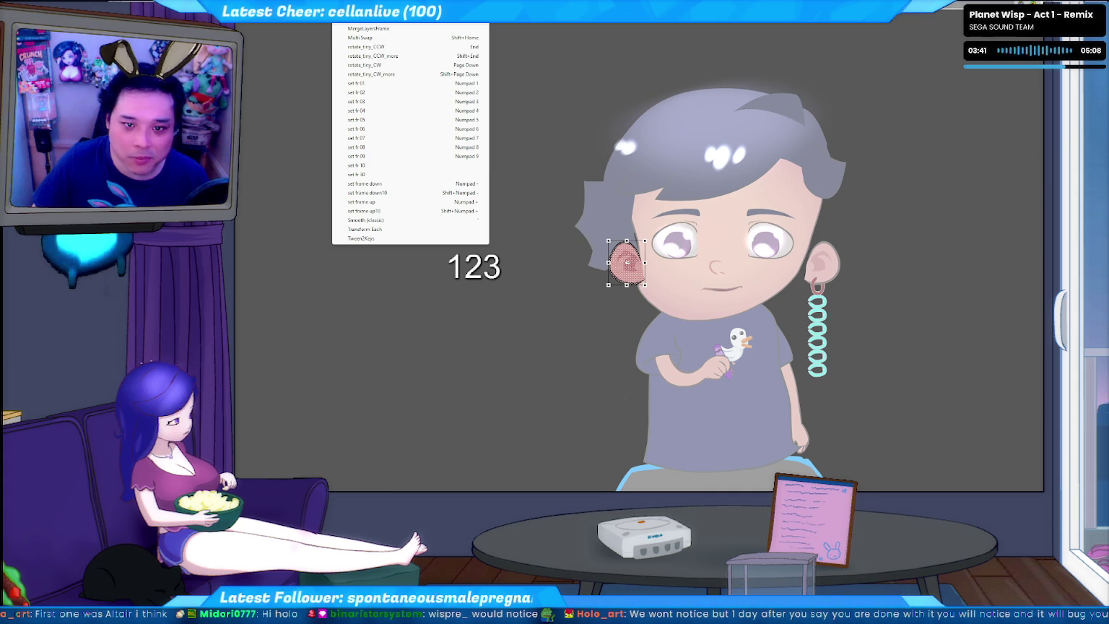
Step: Reapply Line Boil to the left ear, then launch the avatar file from the overlay folder
{"action": "key", "text": "Return"}
{"action": "key", "text": "Return"}
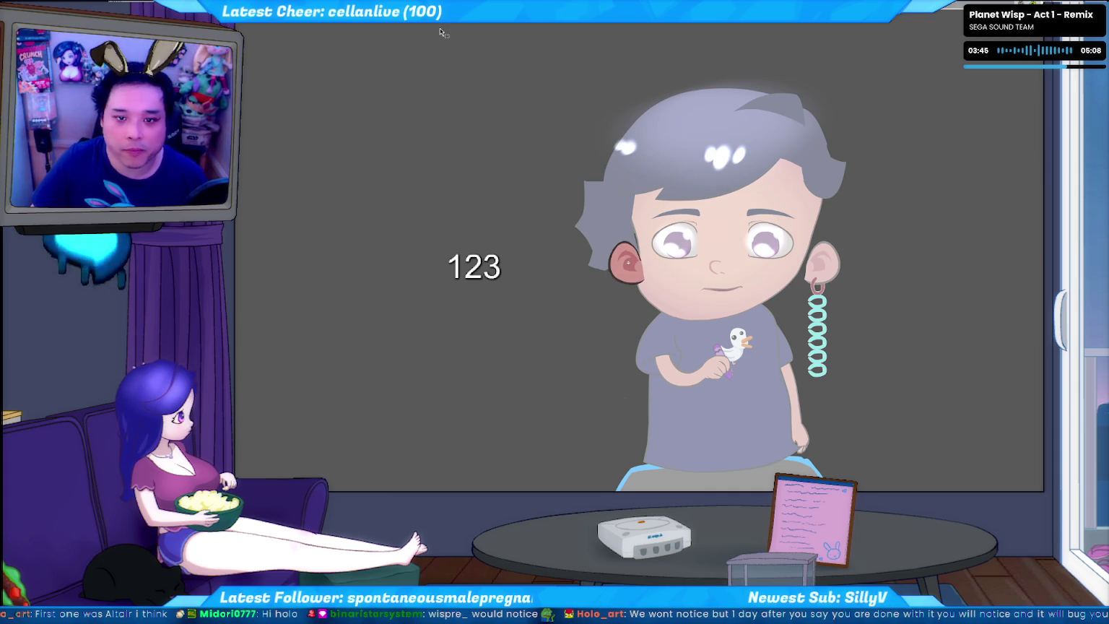
{"action": "key", "text": "ctrl+z"}
{"action": "key", "text": "ctrl+space"}
{"action": "key", "text": "Return"}
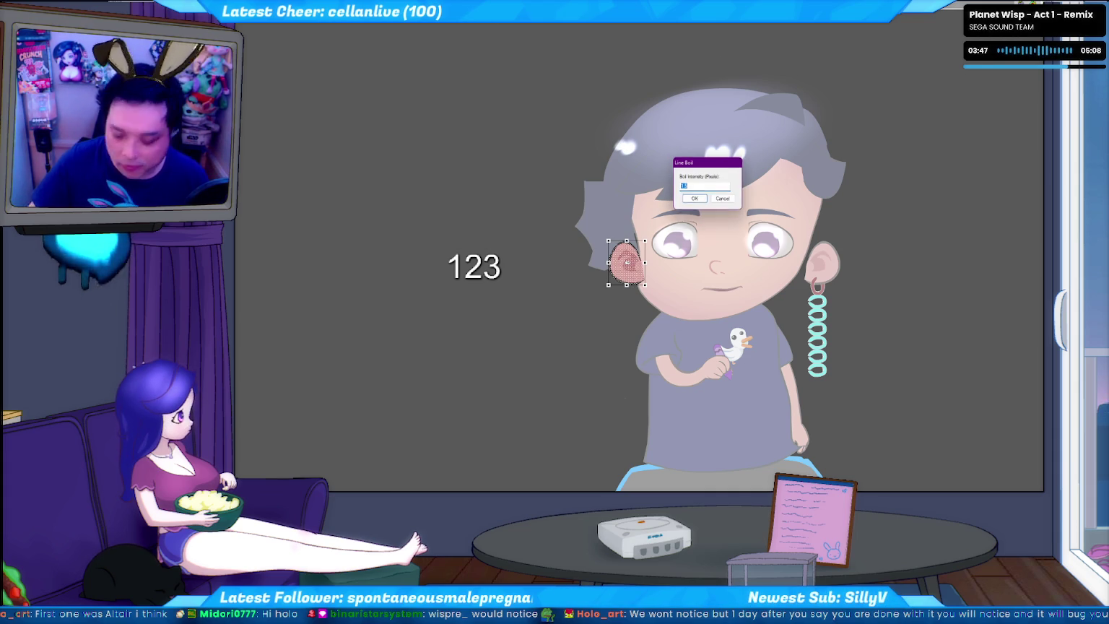
{"action": "key", "text": "Return"}
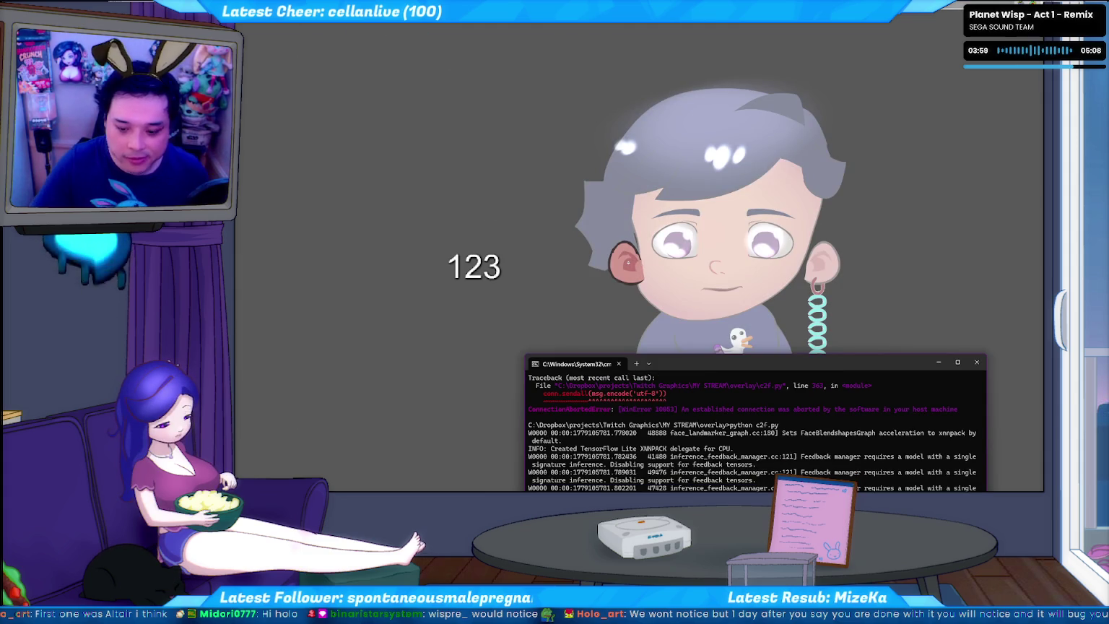
{"action": "key", "text": "alt+Tab"}
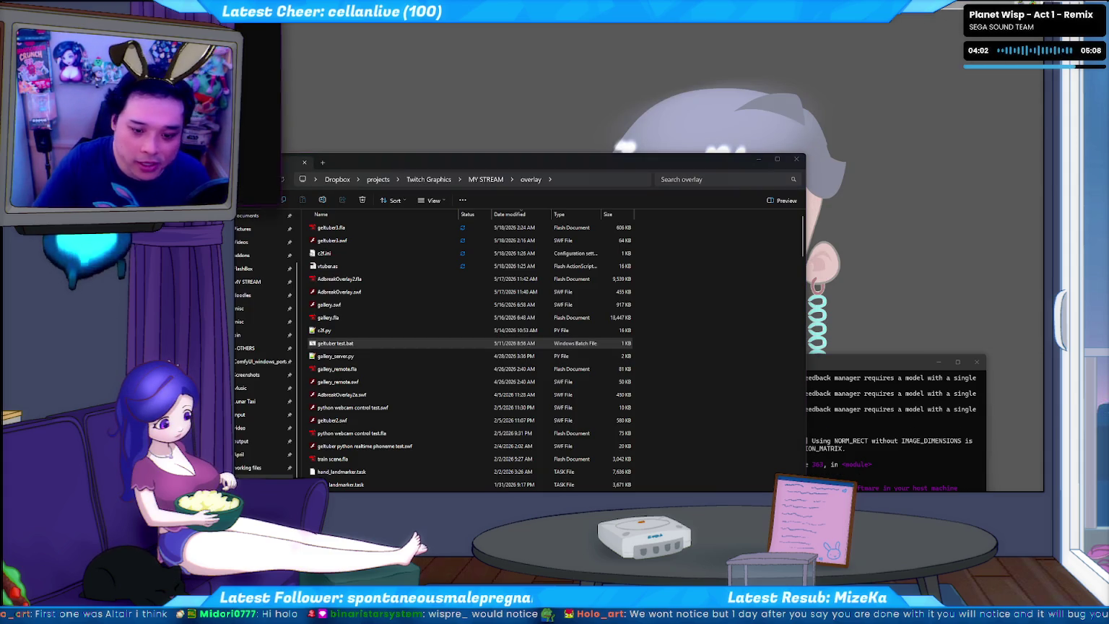
{"action": "double_click", "coordinate": [325, 283]}
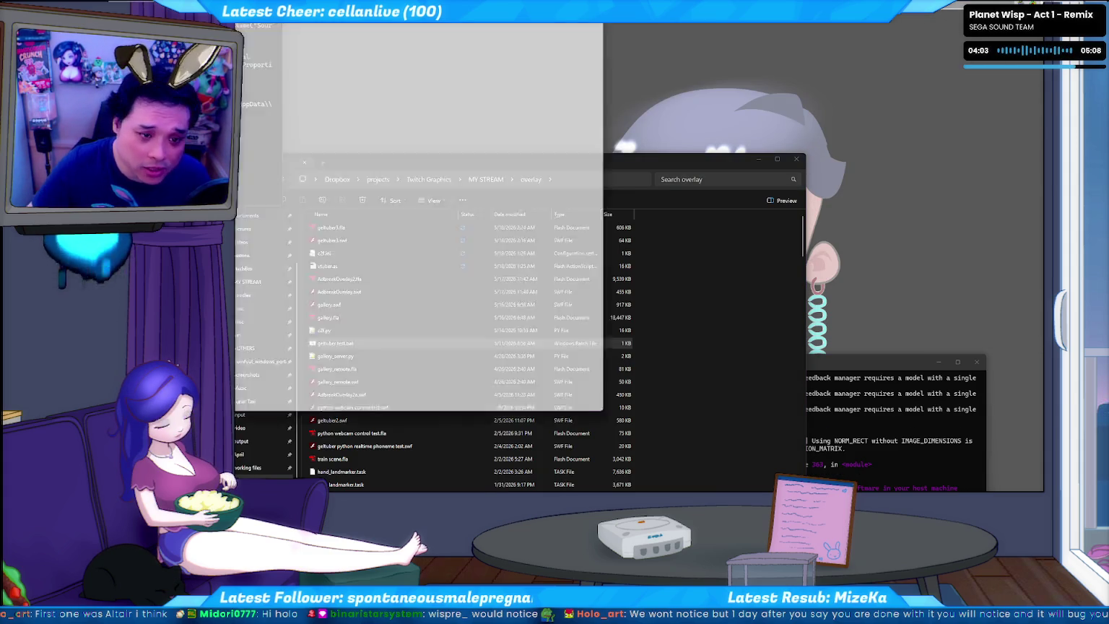
Step: Grant the avatar SWF network access so the face-tracked rig plays in Flash Player
{"action": "left_click", "coordinate": [295, 223]}
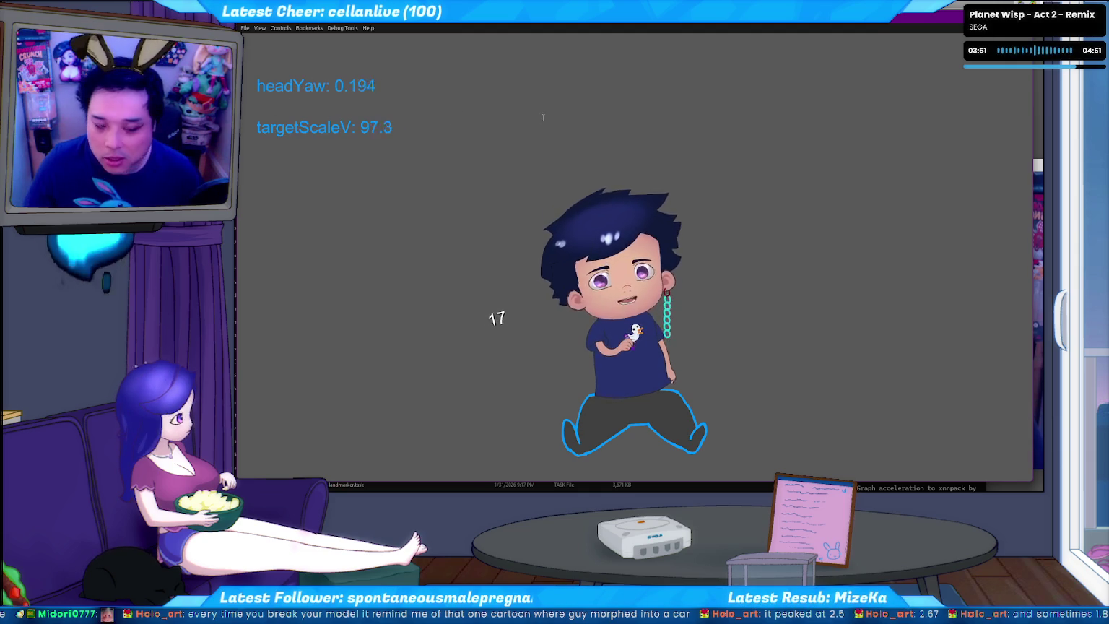
Step: Select the targetScaleV readout value, then bring up the overlay project folder in File Explorer
{"action": "double_click", "coordinate": [375, 127]}
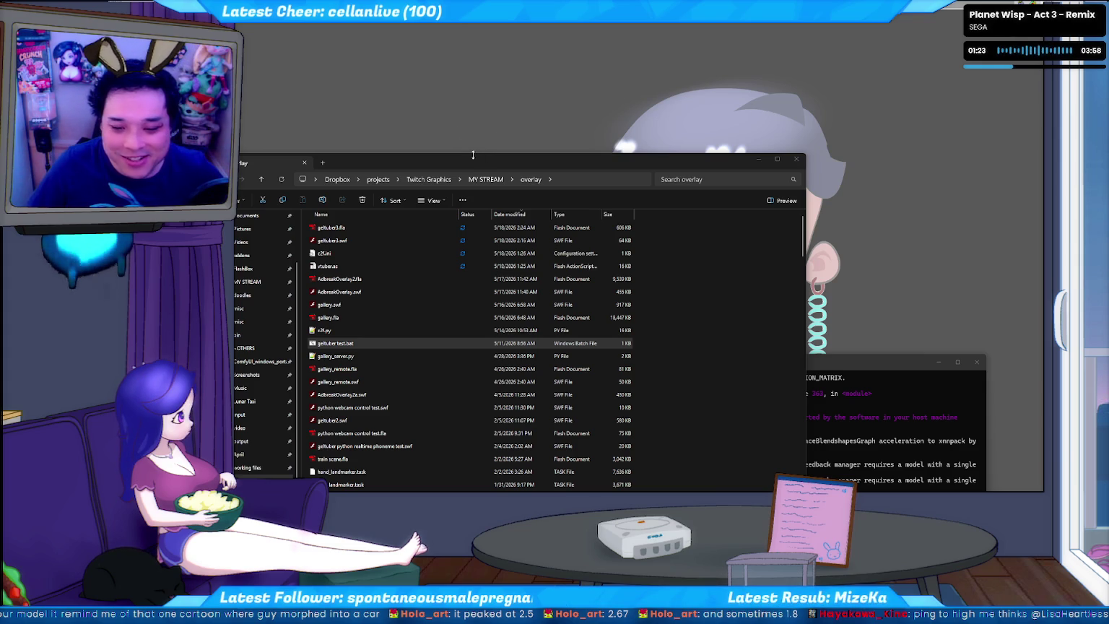
{"action": "left_click", "coordinate": [469, 160]}
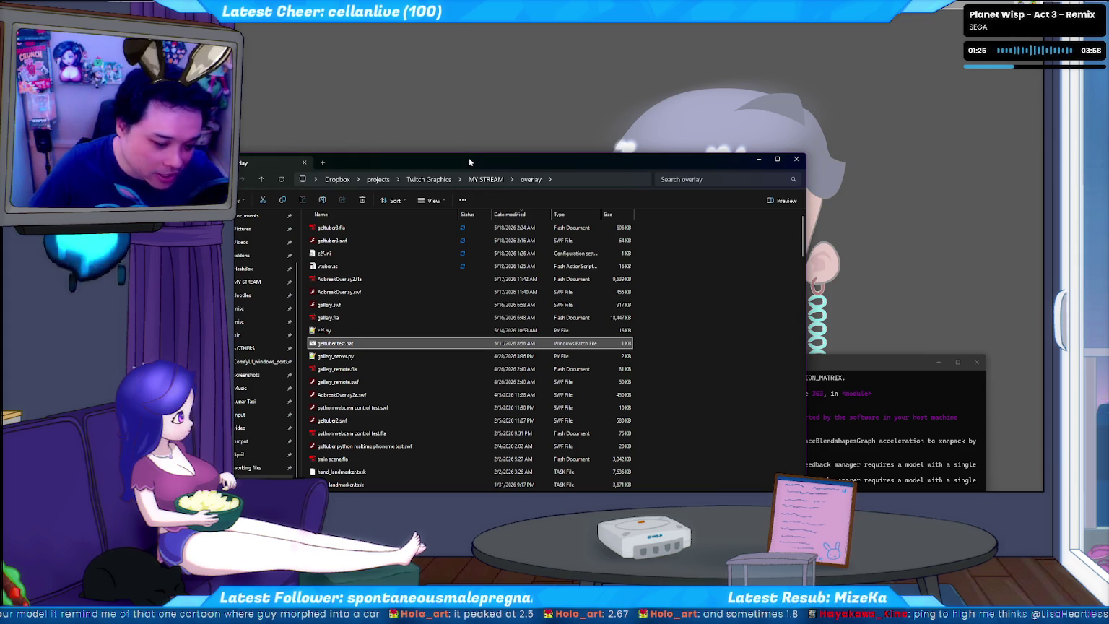